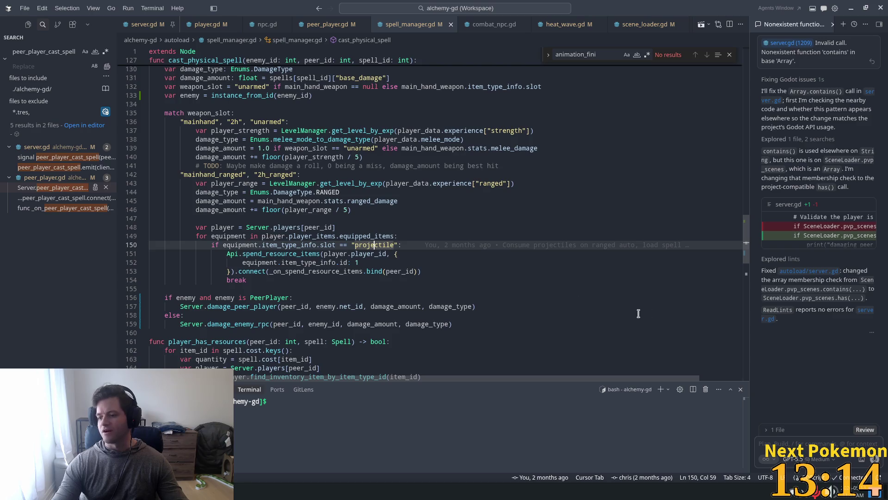
Step: Check the 2h_ranged branch at line 142 of spell_manager.gd, then return to Godot's player.gd
click(576, 176)
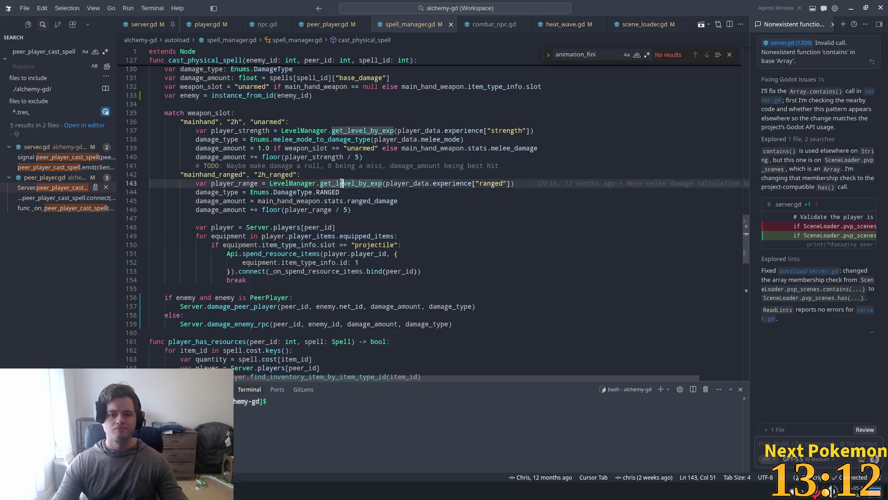
key(alt+Tab)
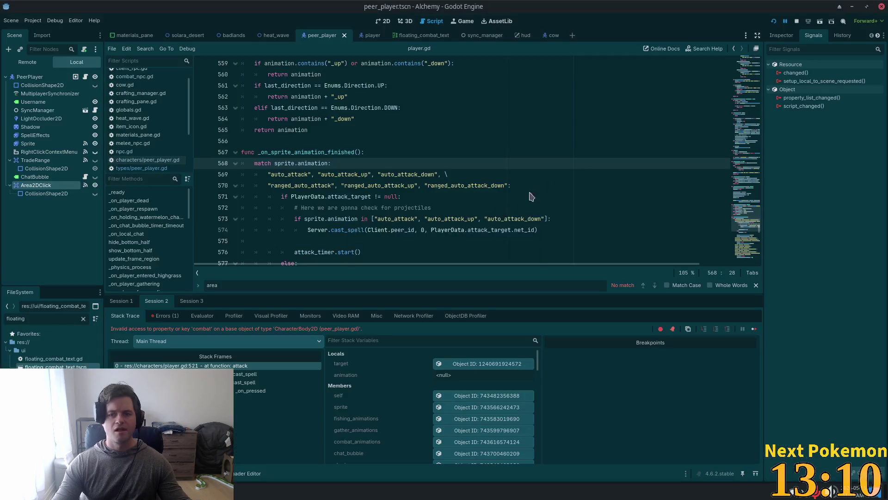
Step: Relaunch the game, place the two Alchemy clients top-left and lower-right, and log into Badlands
click(774, 22)
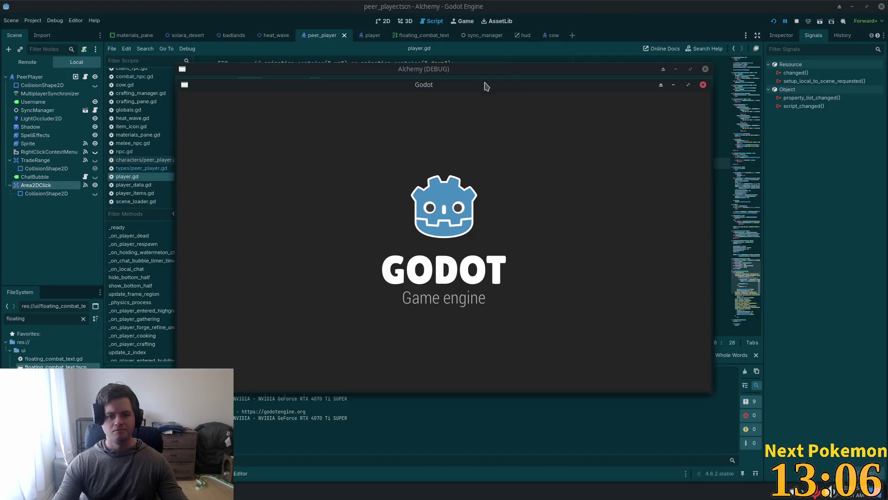
mouse_move(484, 84)
mouse_down()
mouse_move(374, 32)
mouse_move(323, 26)
mouse_up()
mouse_move(634, 88)
mouse_down()
mouse_move(724, 142)
mouse_move(793, 162)
mouse_move(788, 169)
mouse_up()
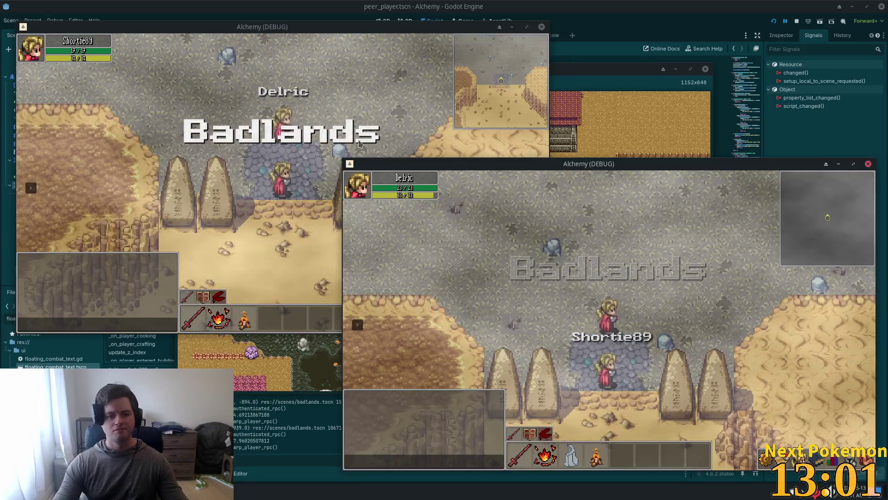
click(348, 122)
Step: Walk both characters toward each other with WASD, then stop the game with F8
key(w)
key(d)
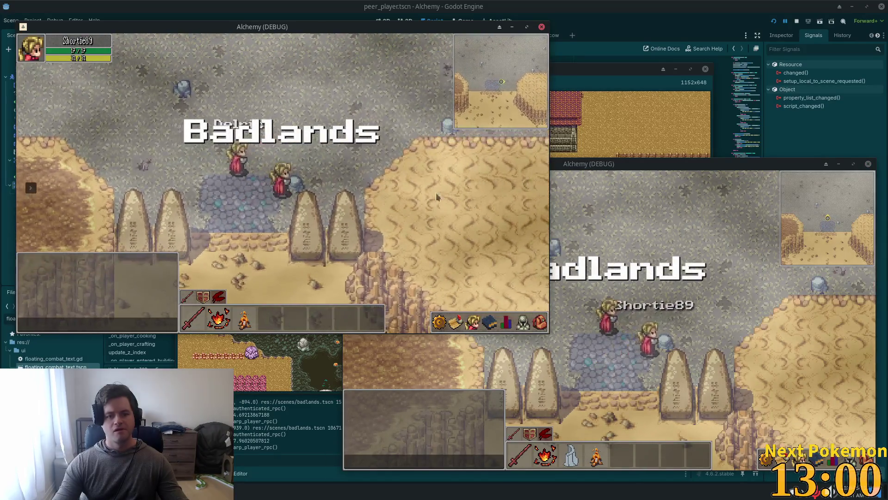
click(645, 340)
key(s)
key(d)
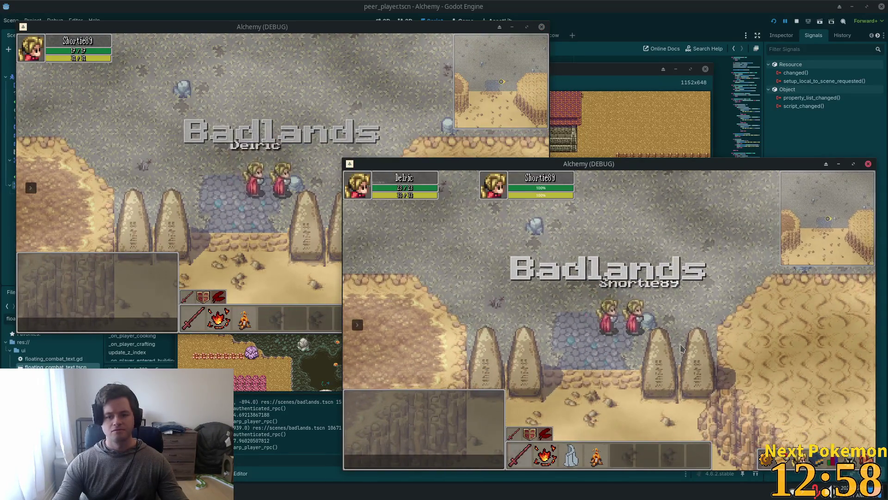
key(d)
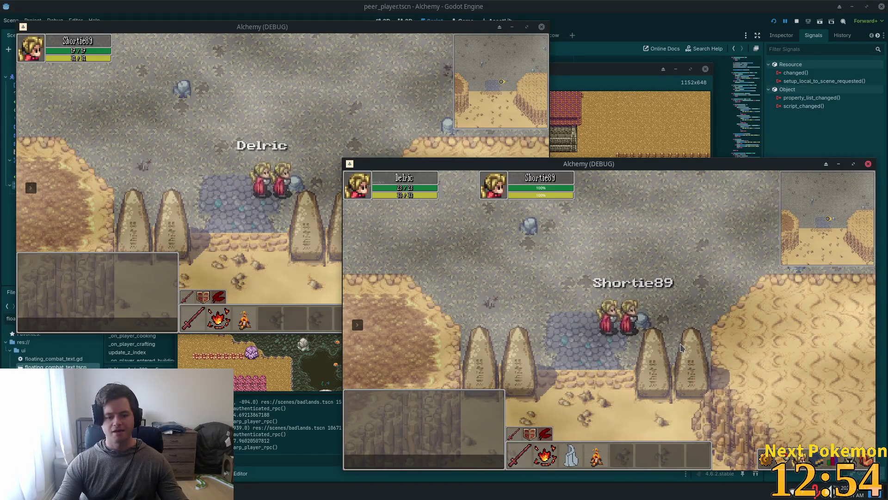
key(F8)
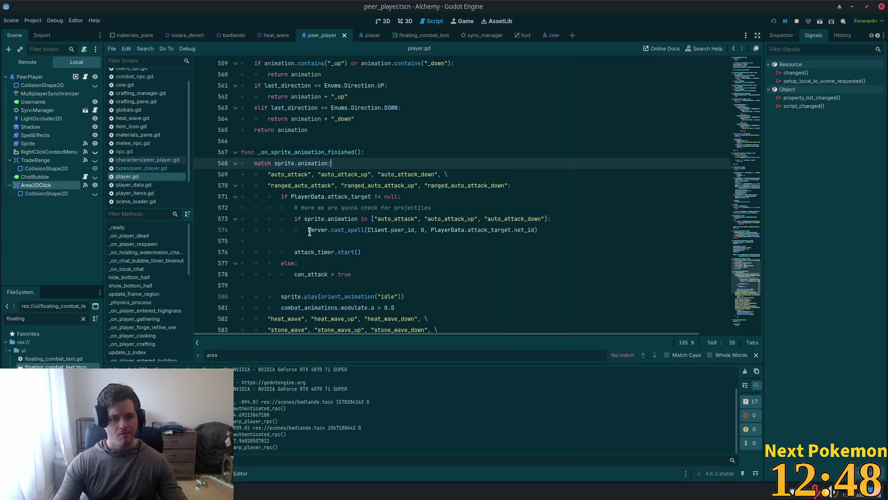
Step: Open spell_icon.gd via quick open and inspect apply_spell_details around lines 35–39
key(shift+alt+o)
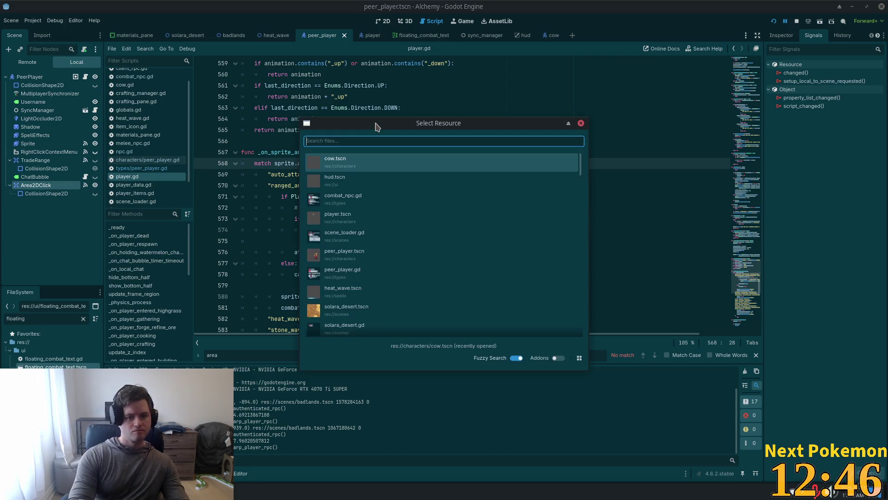
text(spell_icon)
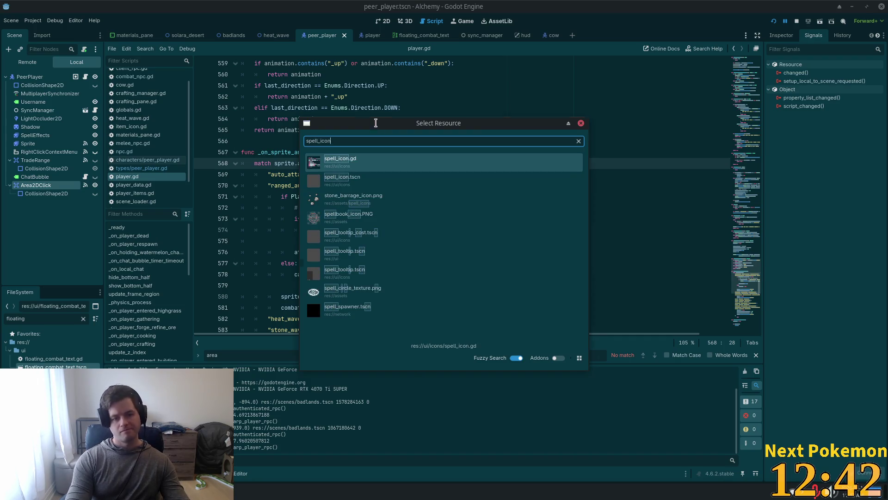
key(Return)
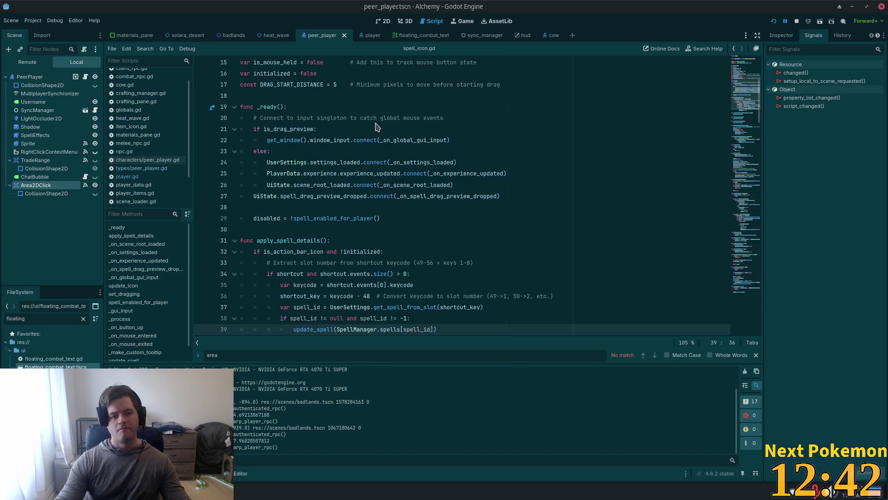
click(356, 240)
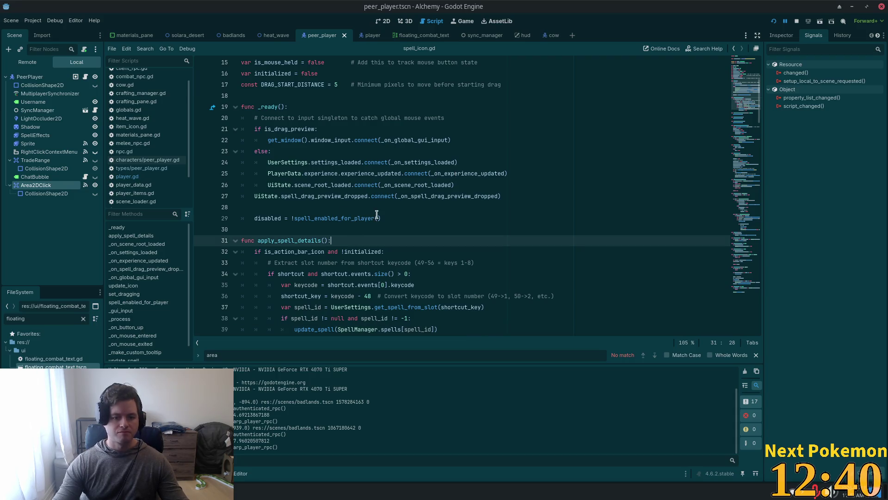
scroll(363, 241, down, 3)
click(367, 185)
double_click(318, 185)
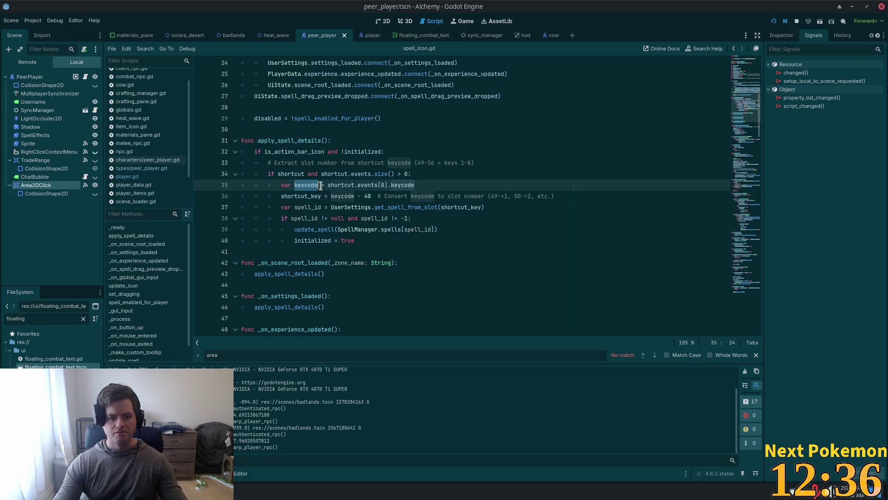
double_click(331, 207)
click(312, 229)
double_click(311, 230)
Step: Read further down spell_icon.gd, checking lines 104–114
scroll(386, 252, down, 3)
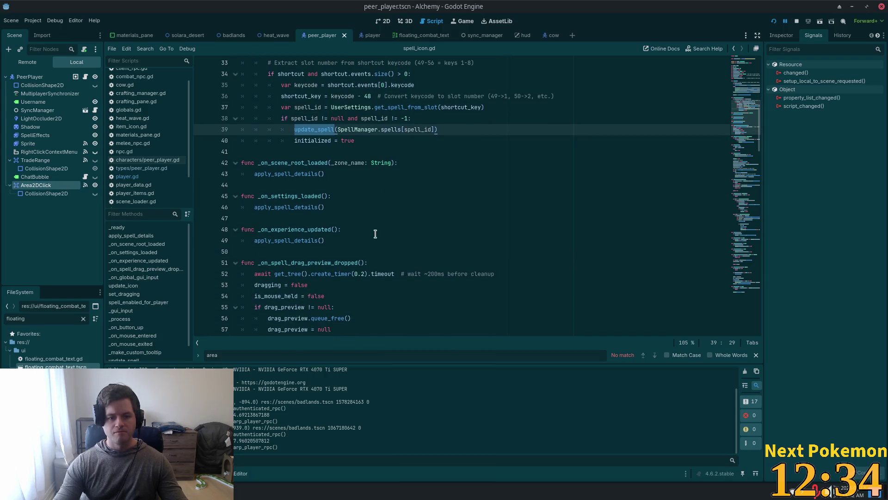
scroll(386, 253, down, 2)
scroll(386, 253, down, 2)
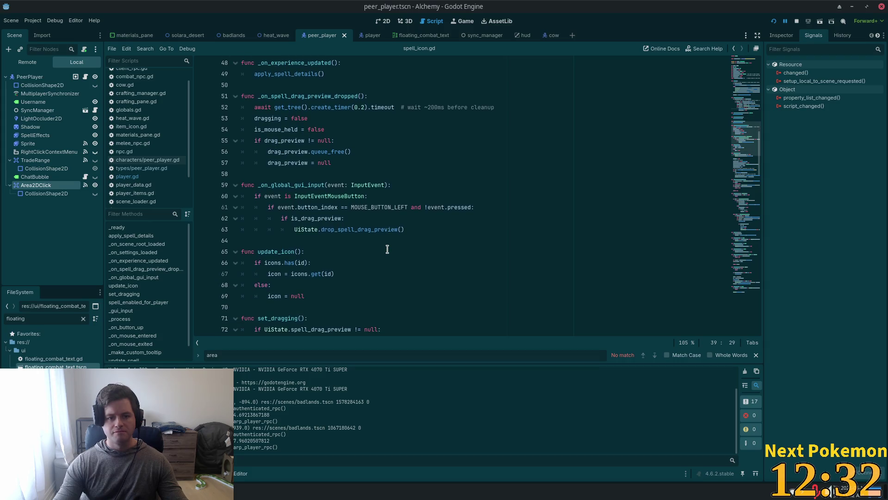
scroll(387, 250, down, 3)
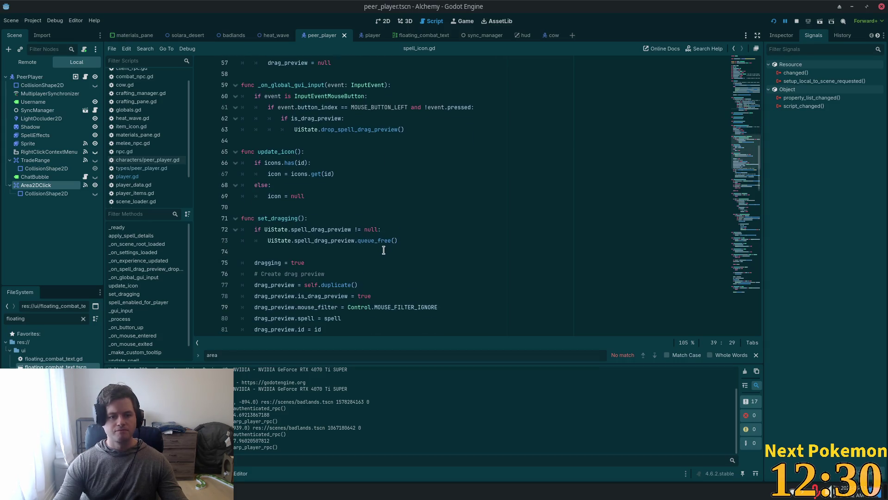
scroll(383, 250, down, 8)
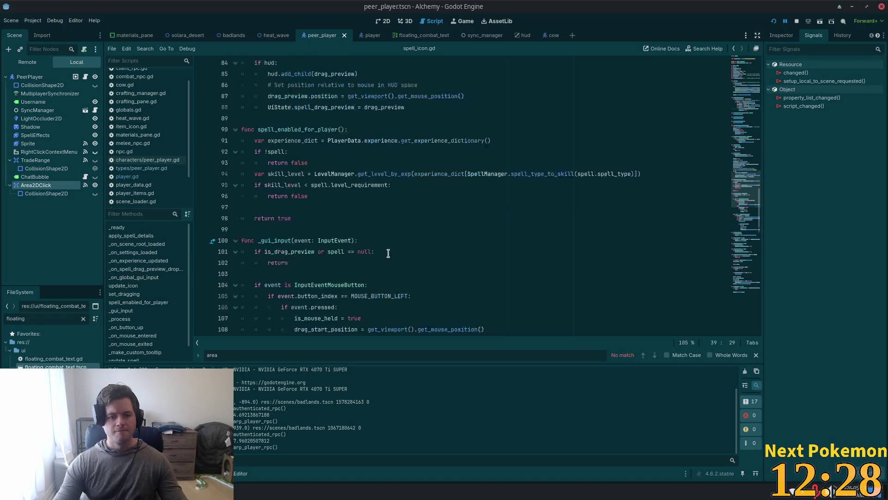
scroll(388, 253, down, 5)
click(304, 151)
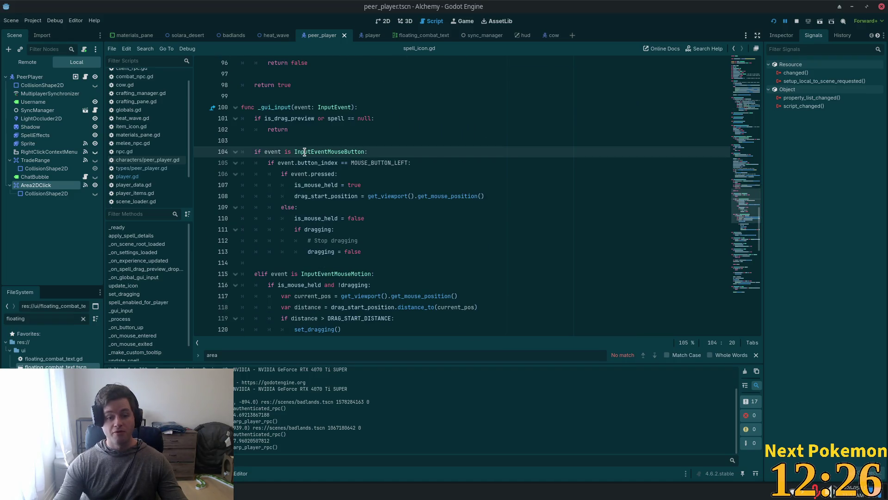
click(359, 259)
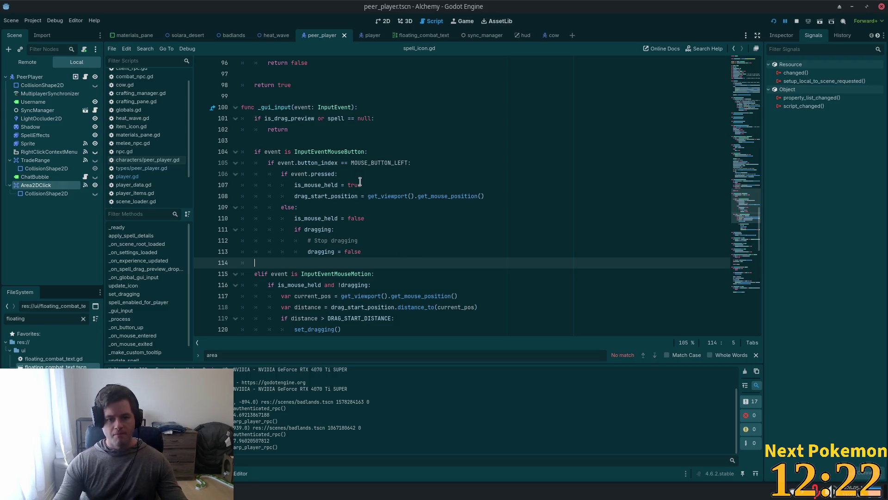
click(365, 162)
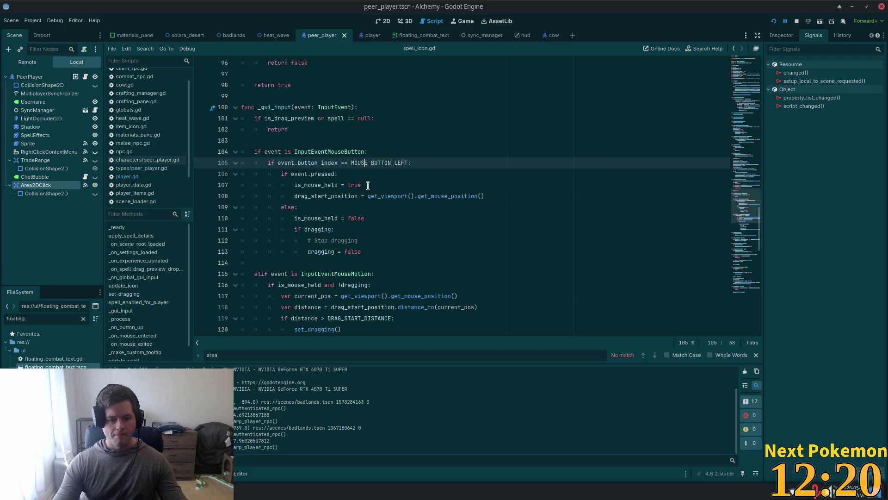
scroll(369, 185, down, 3)
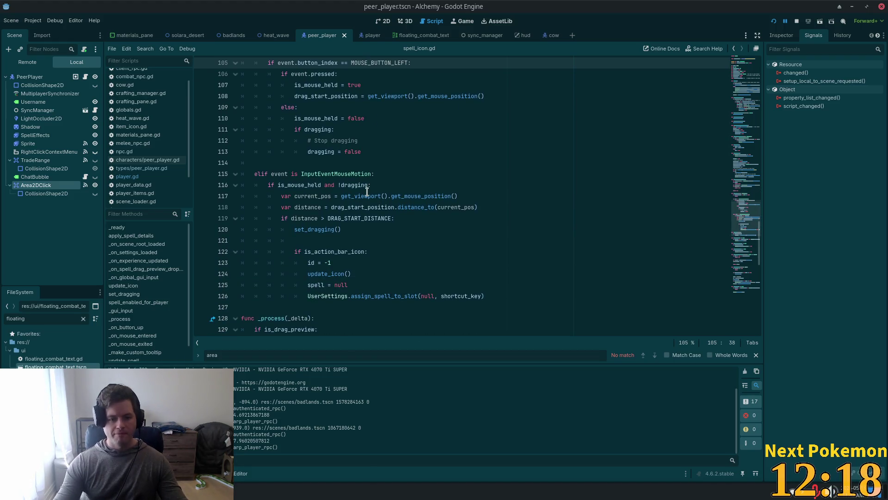
mouse_move(375, 194)
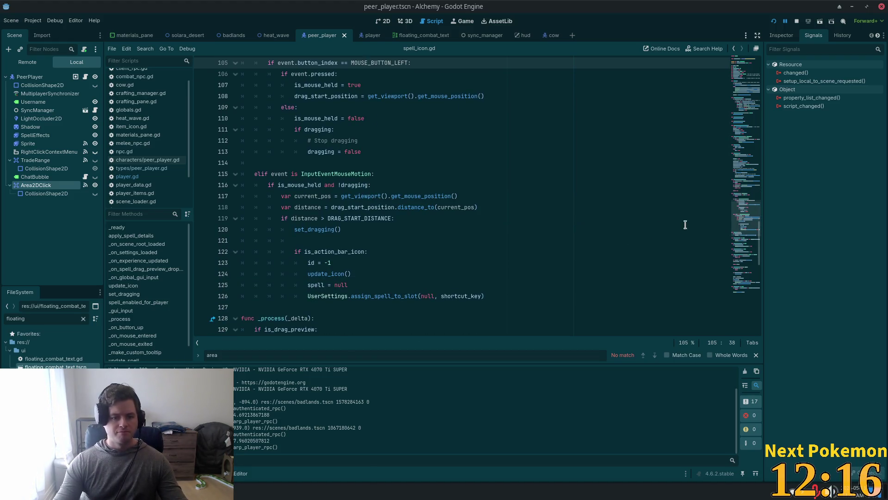
scroll(744, 220, down, 1)
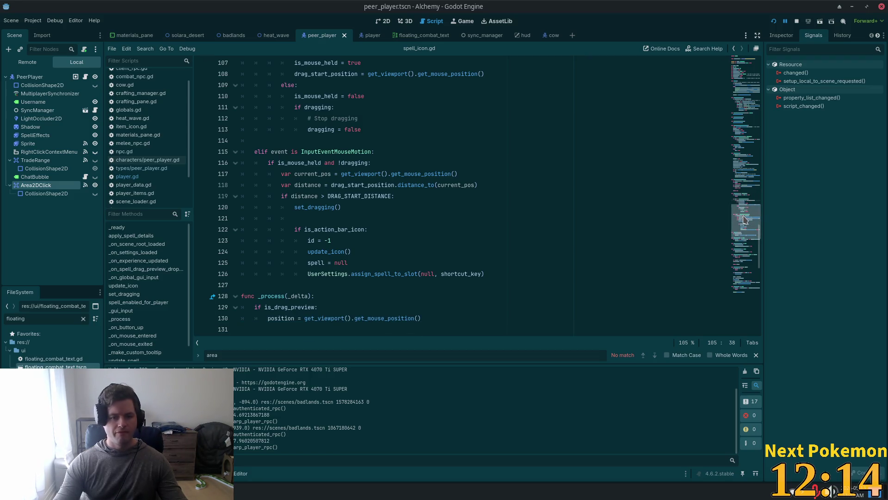
mouse_move(744, 218)
mouse_down()
mouse_move(745, 194)
mouse_move(753, 280)
mouse_up()
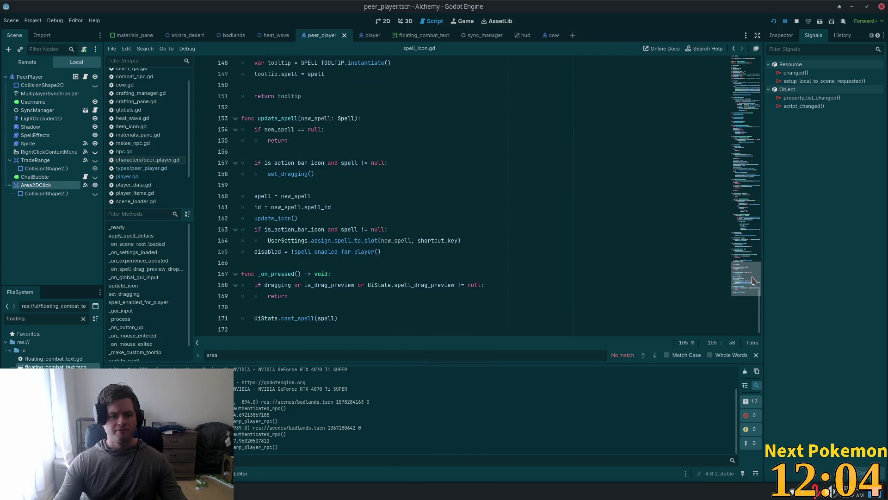
Step: Follow the line 171 cast_spell call into ui_state.gd, select spell_cast, and switch to Cursor
click(266, 297)
click(291, 320)
double_click(291, 319)
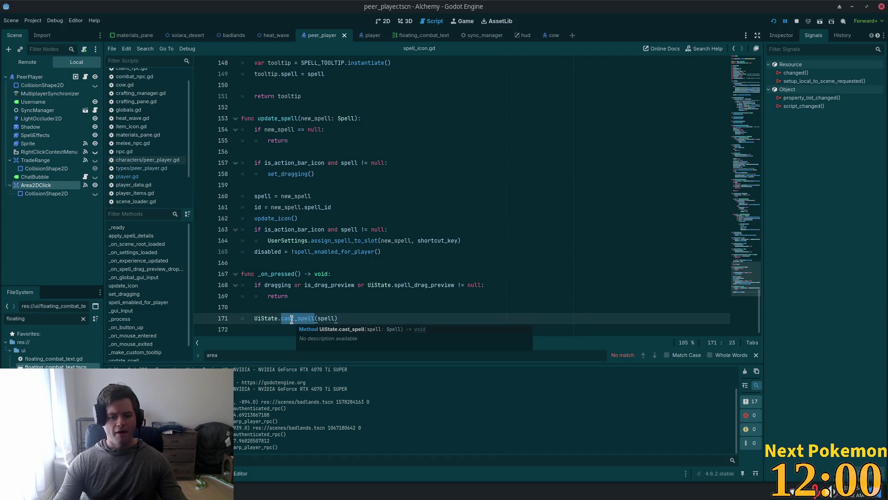
ctrl+click(297, 320)
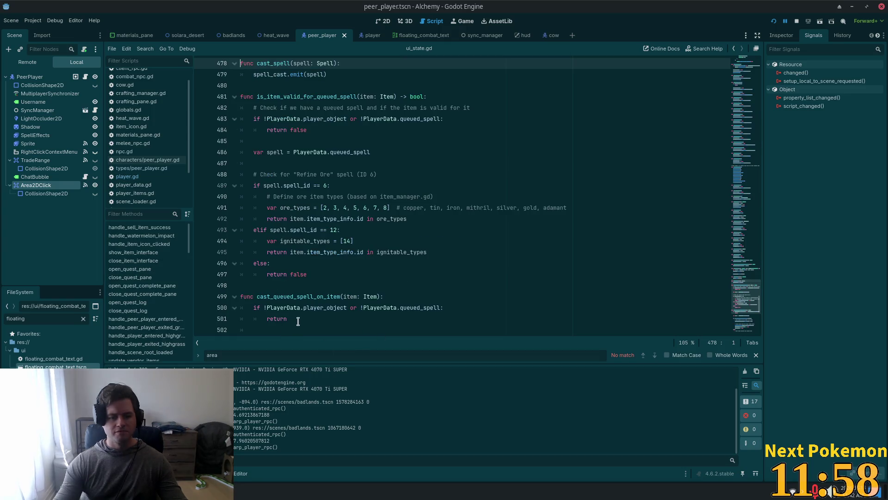
double_click(275, 74)
key(ctrl+c)
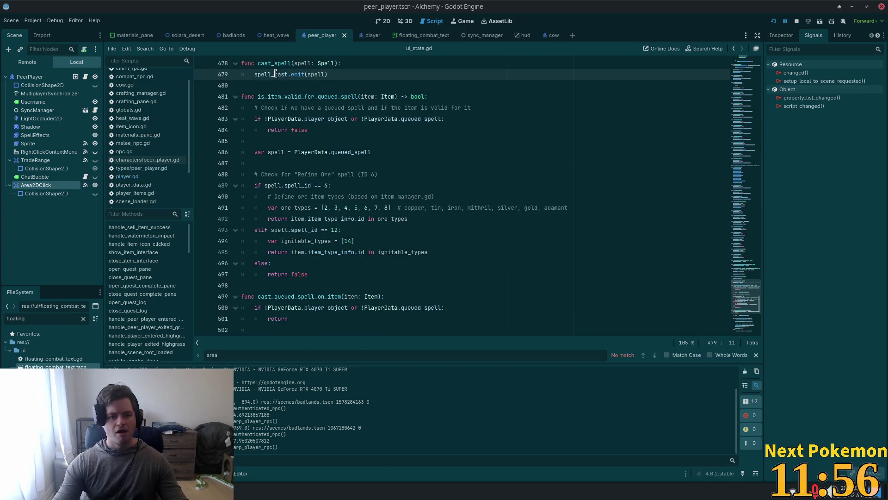
key(alt+Tab)
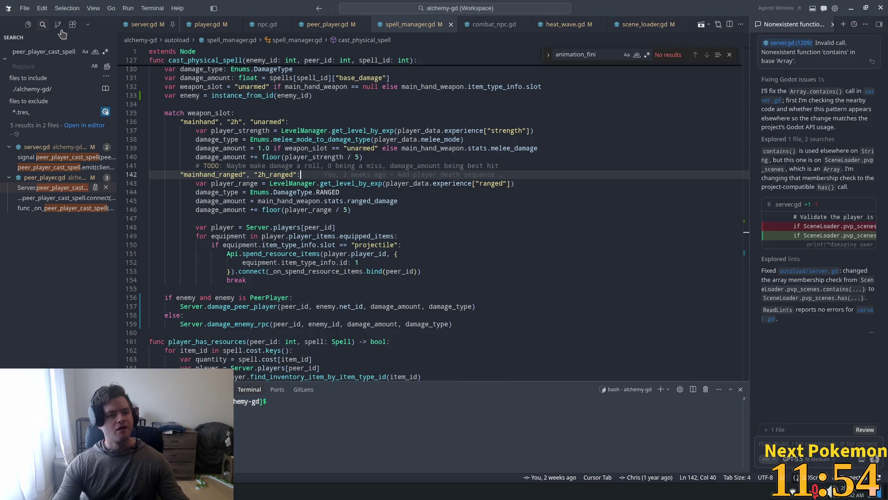
Step: Search the workspace for 'spell_cast.con' and open the match in player.gd
double_click(32, 51)
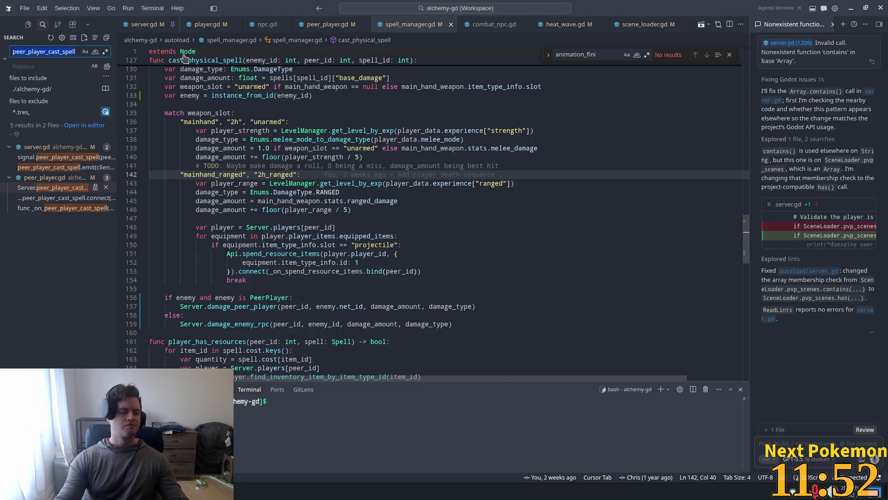
key(ctrl+v)
text(con)
key(BackSpace)
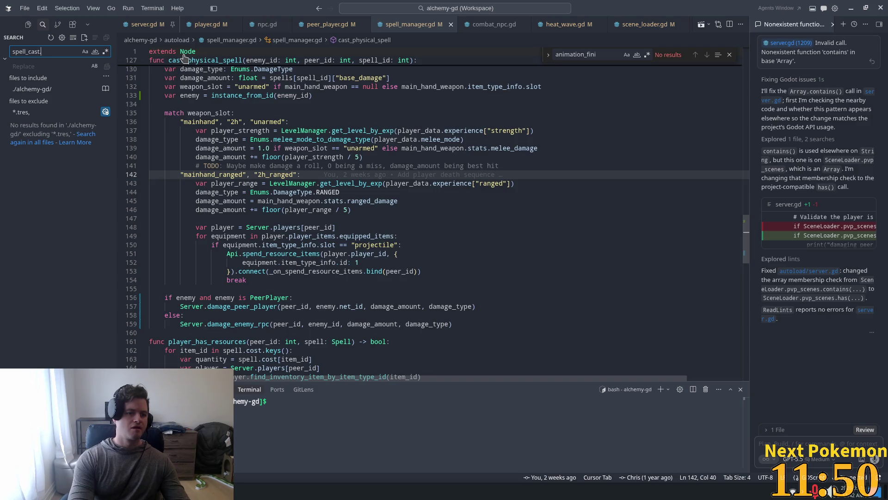
text(con)
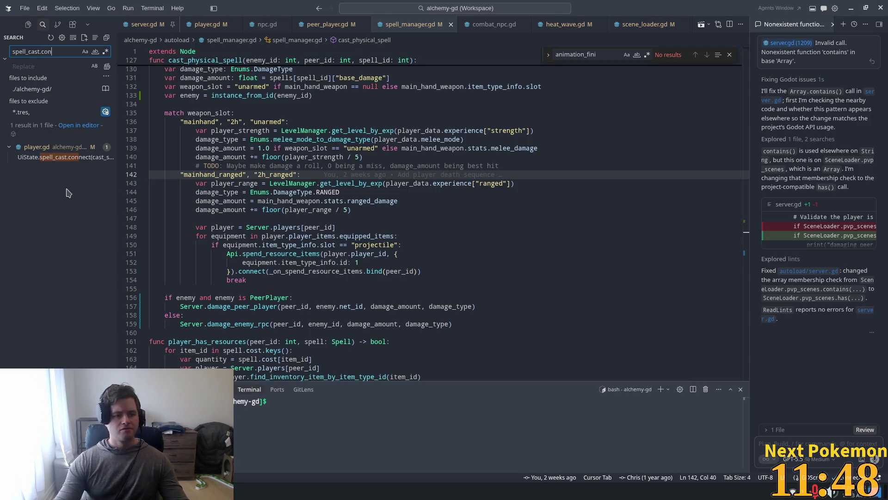
click(50, 158)
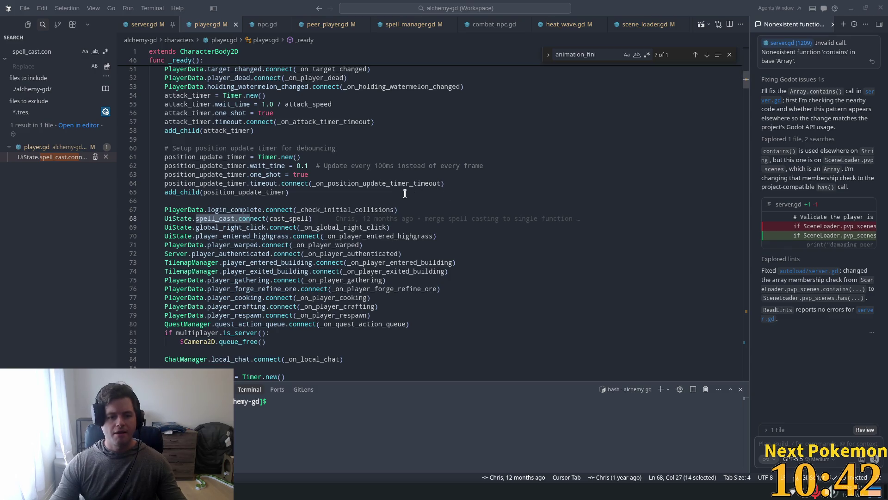
Step: Reopen the player.gd match and jump to the cast_spell function definition
key(shift+Left)
key(shift+Left)
key(shift+Left)
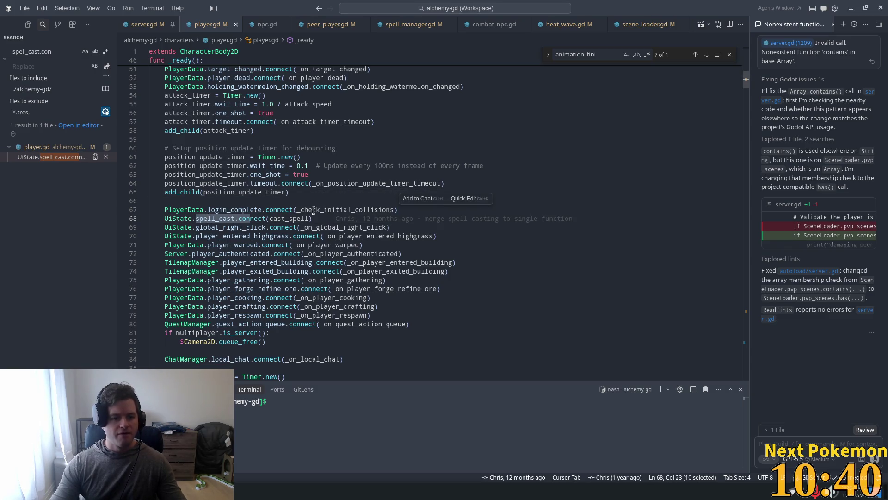
click(29, 160)
ctrl+click(298, 218)
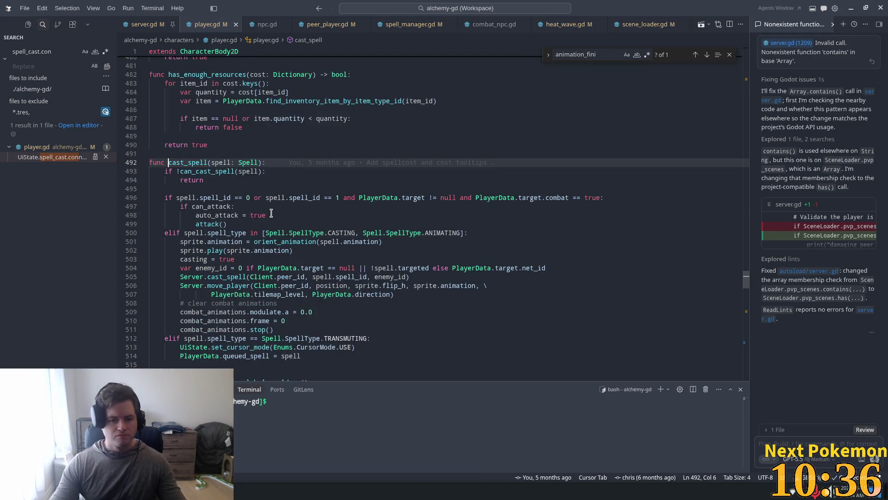
Step: Examine the combat and spell_id uses in cast_spell's target check
mouse_move(439, 233)
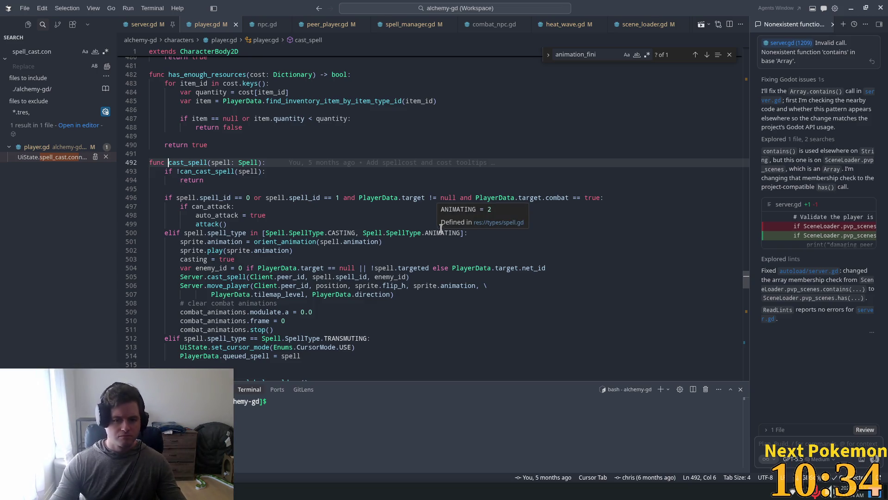
double_click(560, 197)
click(515, 200)
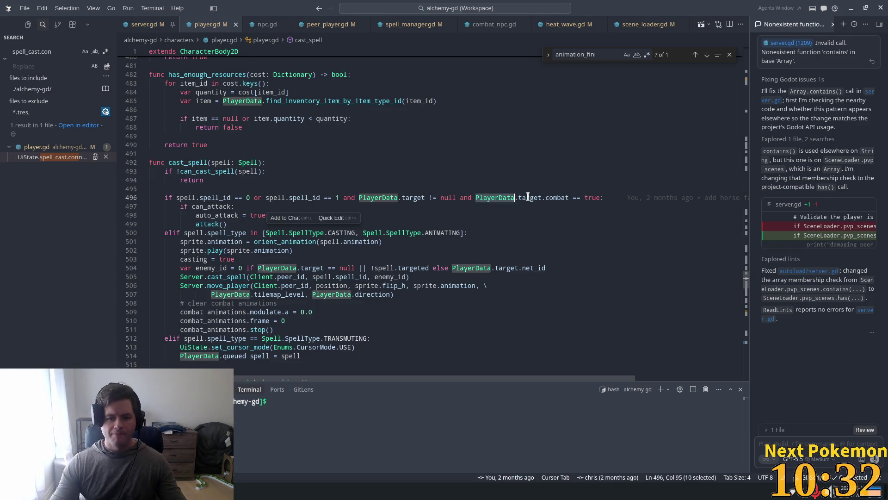
click(304, 197)
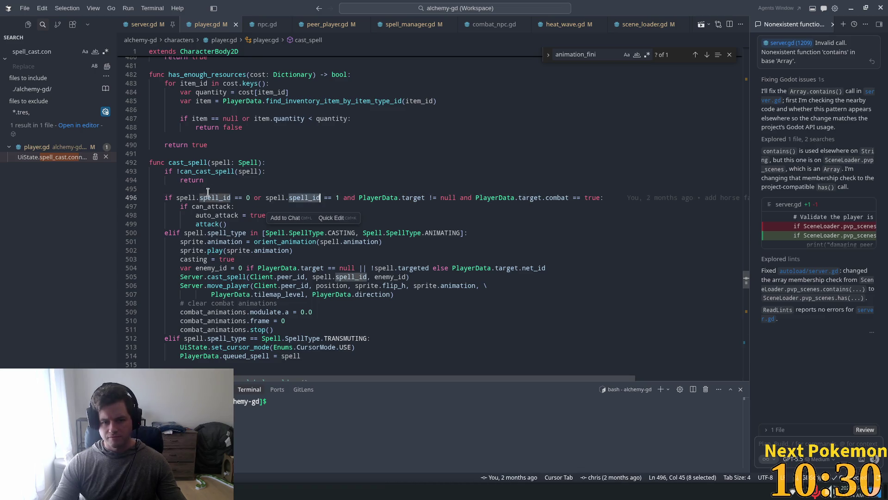
click(303, 203)
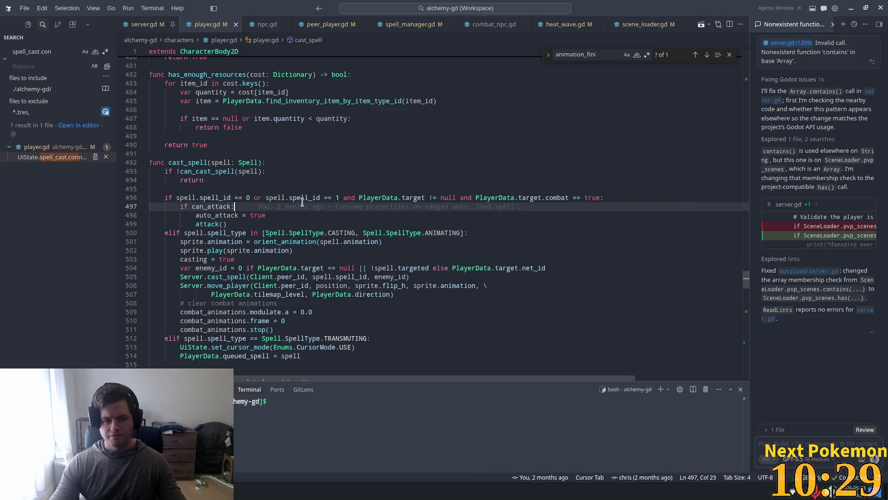
Step: Inspect the target null check and put a breakpoint on line 496, then return to Godot
click(405, 199)
double_click(446, 198)
click(531, 198)
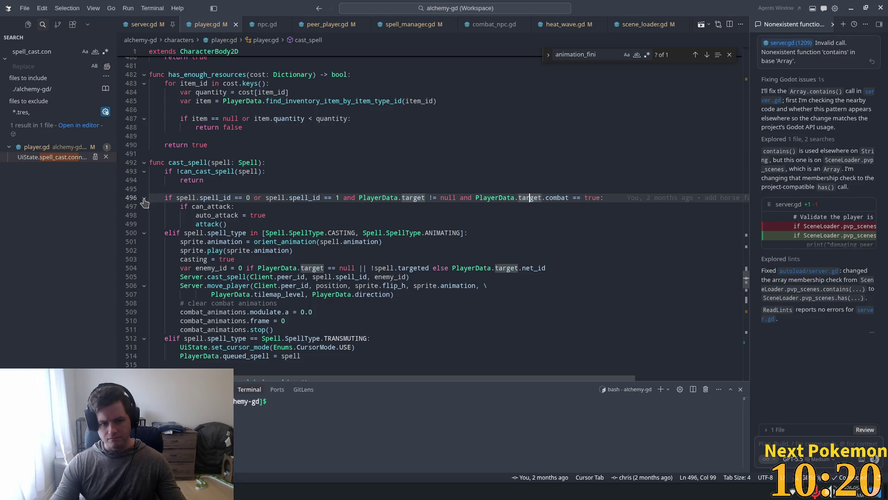
click(121, 198)
key(alt+Tab)
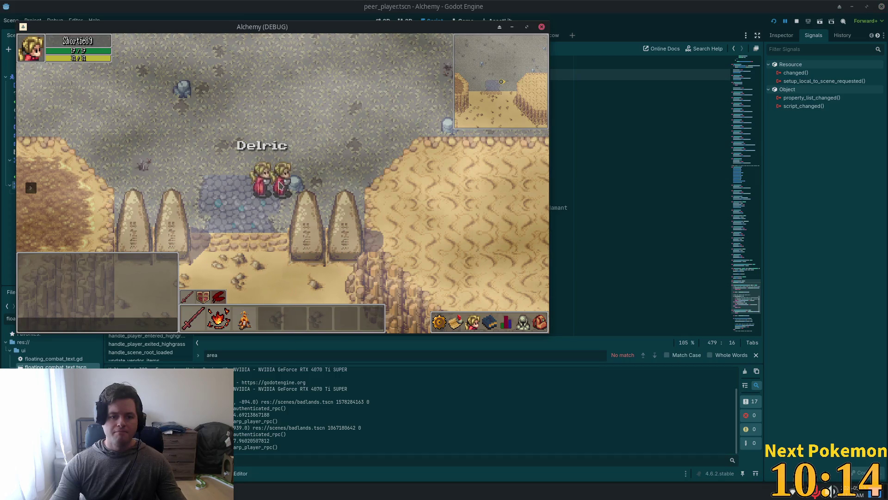
Step: Reproduce the error by targeting the other player and casting, then stop the game
click(261, 187)
key(d)
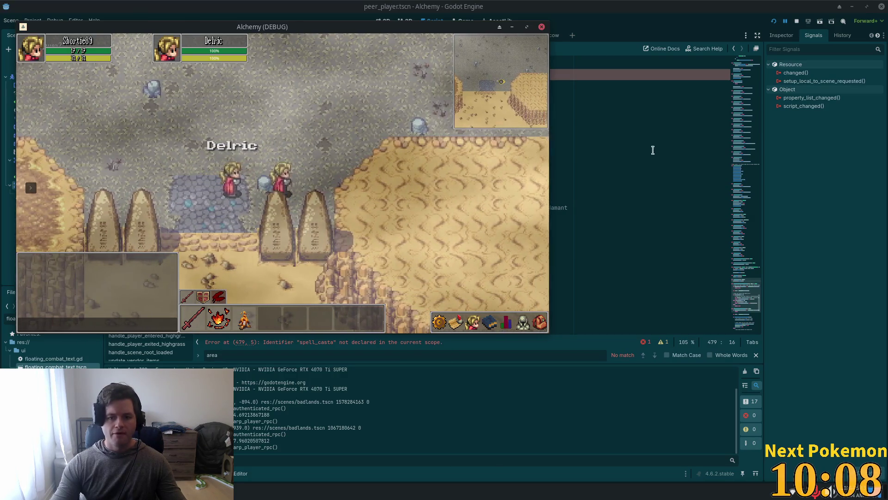
key(F8)
Step: Fix spell_casta to spell_cast on line 479 of ui_state.gd, save, and rerun the game
scroll(391, 106, up, 3)
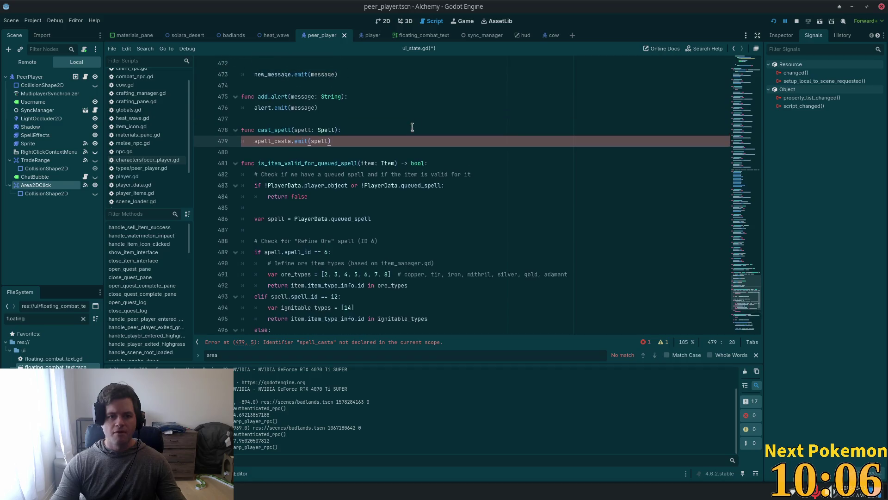
key(BackSpace)
key(ctrl+s)
click(774, 22)
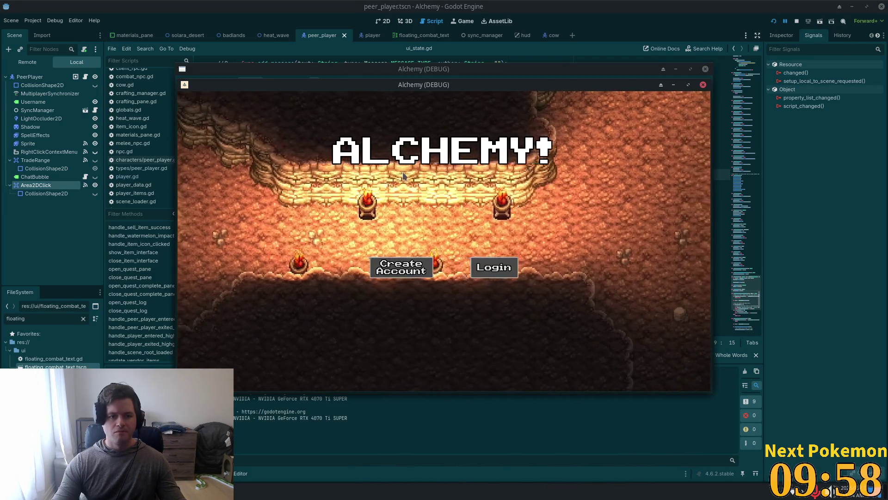
Step: Recheck spell_id in Cursor's target check, then return to the Godot script editor
key(alt+Tab)
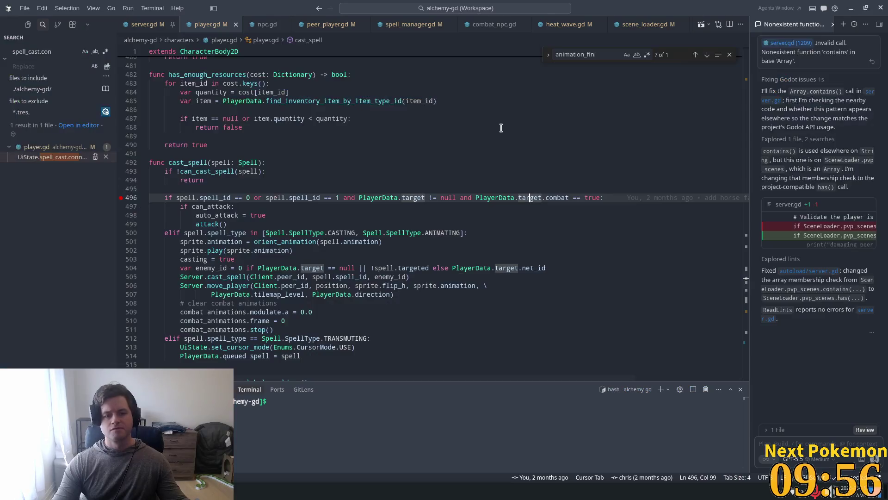
click(226, 197)
key(alt+Tab)
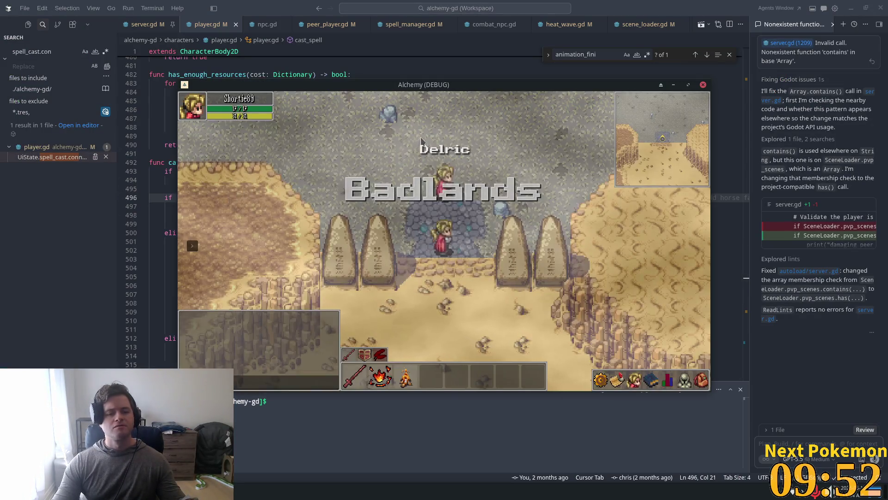
key(alt+Tab)
click(398, 141)
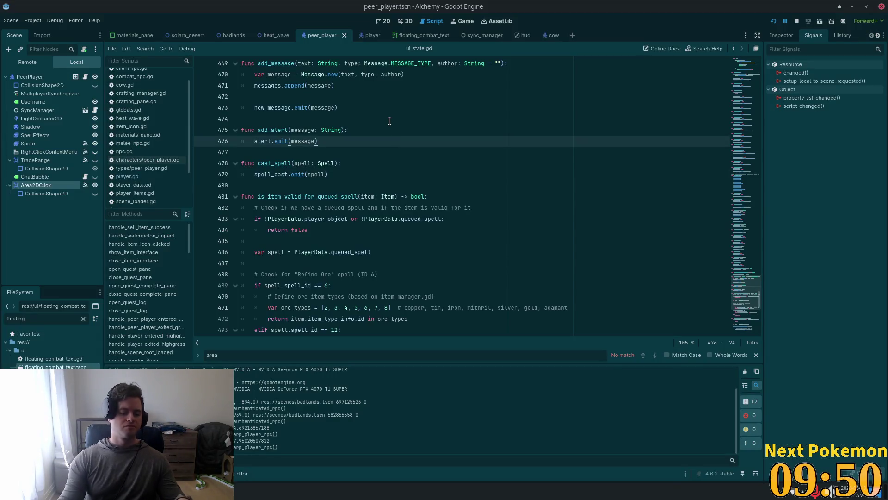
key(shift+alt+o)
Step: Open player.gd, find 'cast_', and jump to Server.cast_spell's definition in server.gd
text(player.)
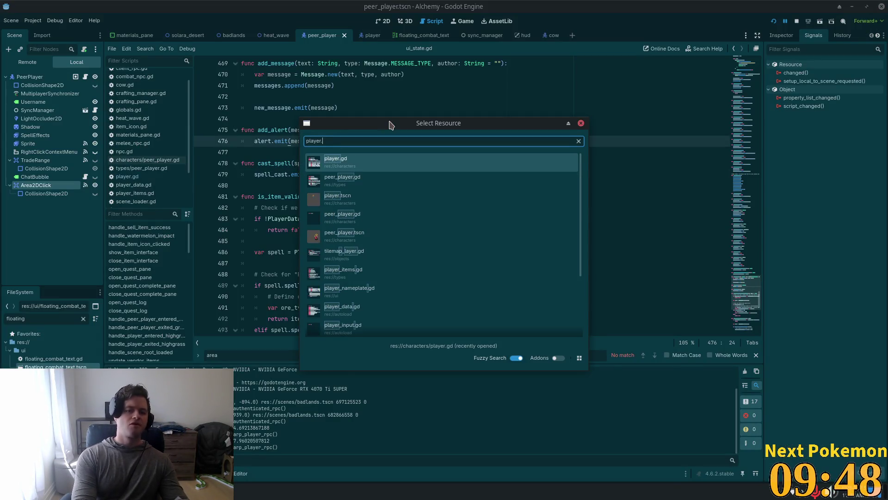
key(Return)
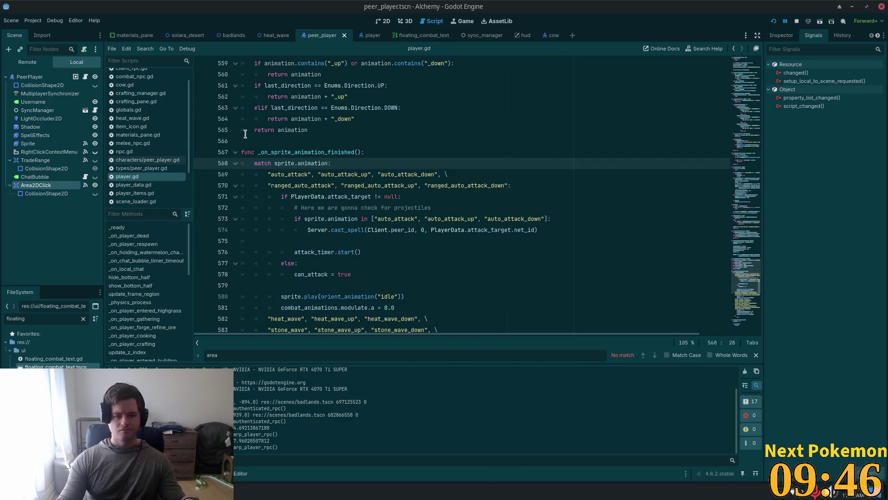
key(ctrl+f)
text(cast_spell)
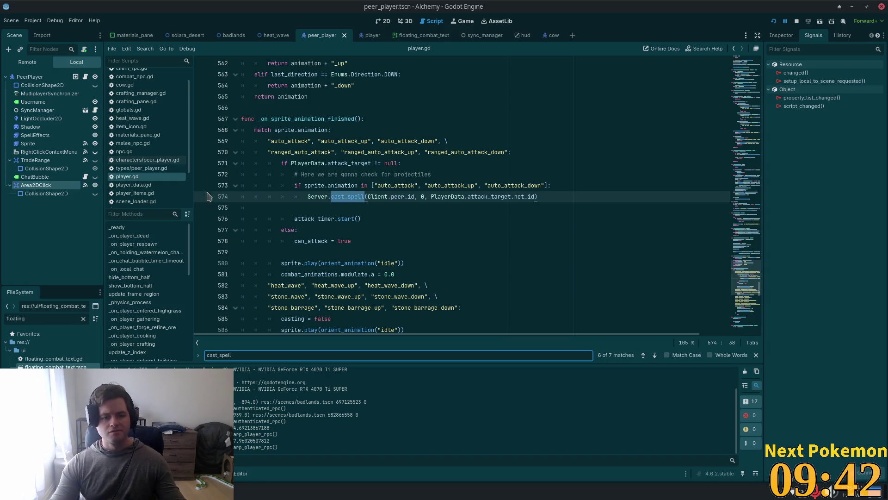
click(343, 197)
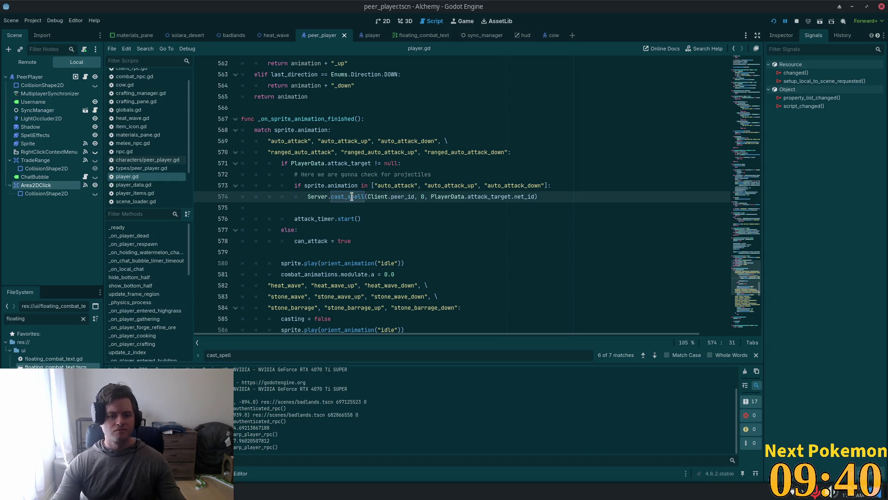
ctrl+click(351, 196)
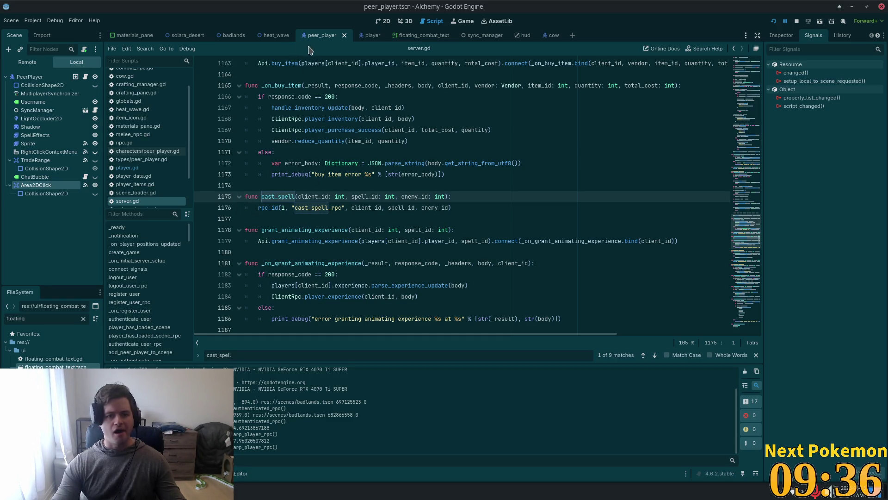
Step: Return to player.gd and search for 'func cas'
click(147, 168)
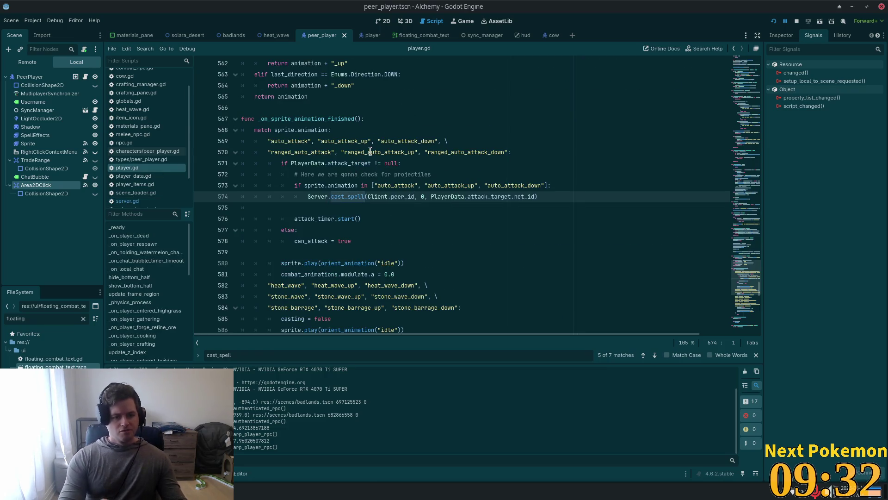
key(ctrl+f)
text(func cas)
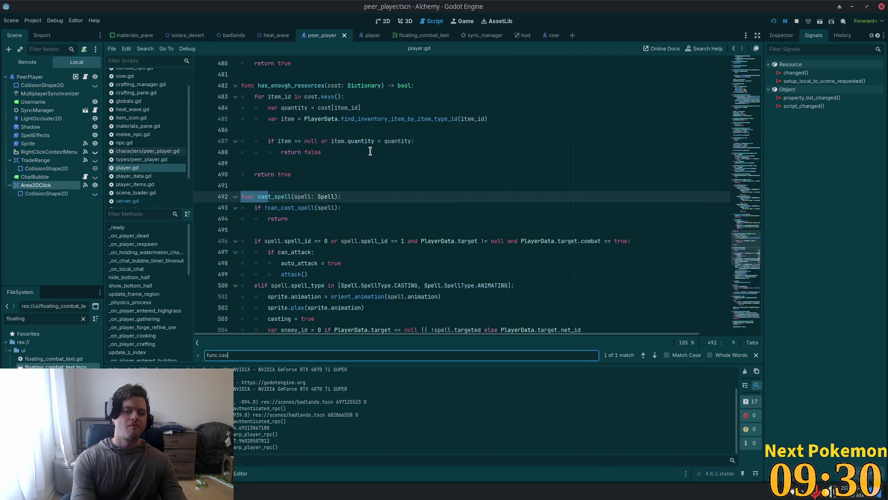
Step: Breakpoint line 496, rerun the game, target the other player and cast spell 1
scroll(324, 130, down, 4)
click(301, 109)
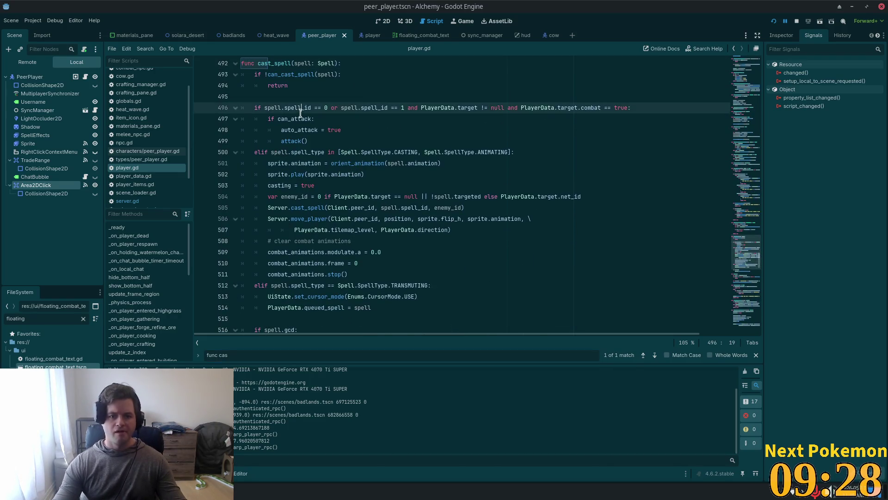
click(200, 109)
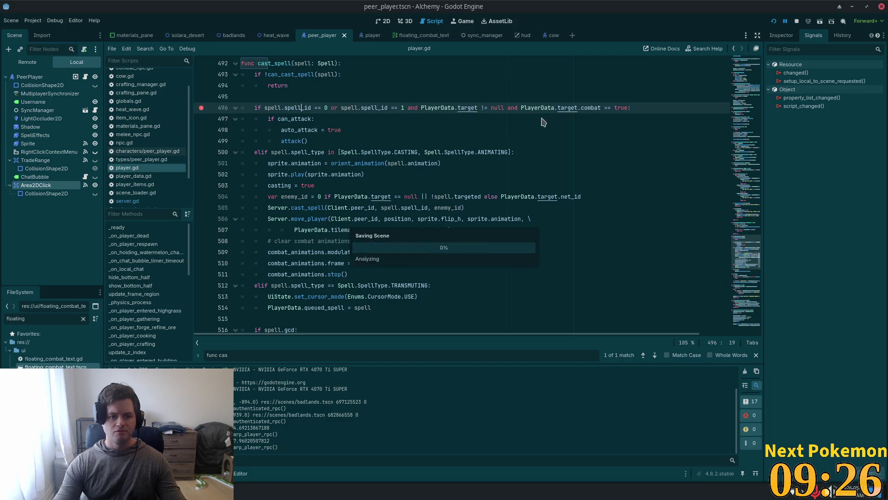
click(773, 24)
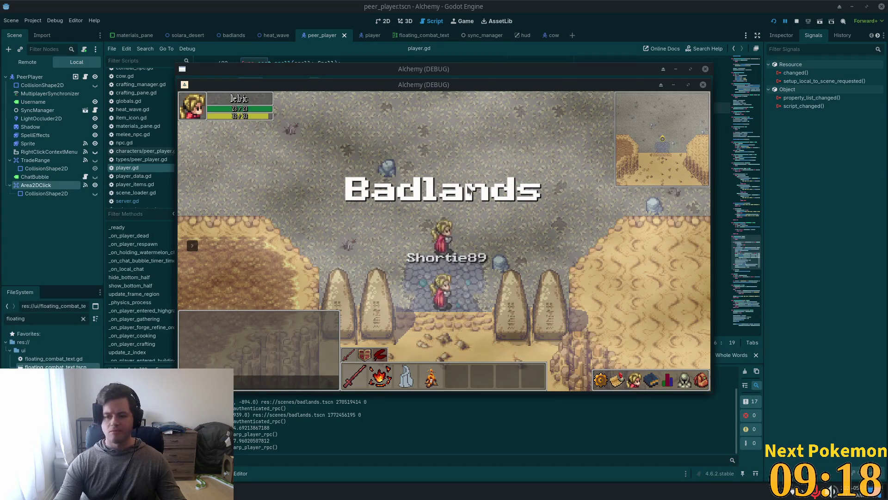
click(490, 284)
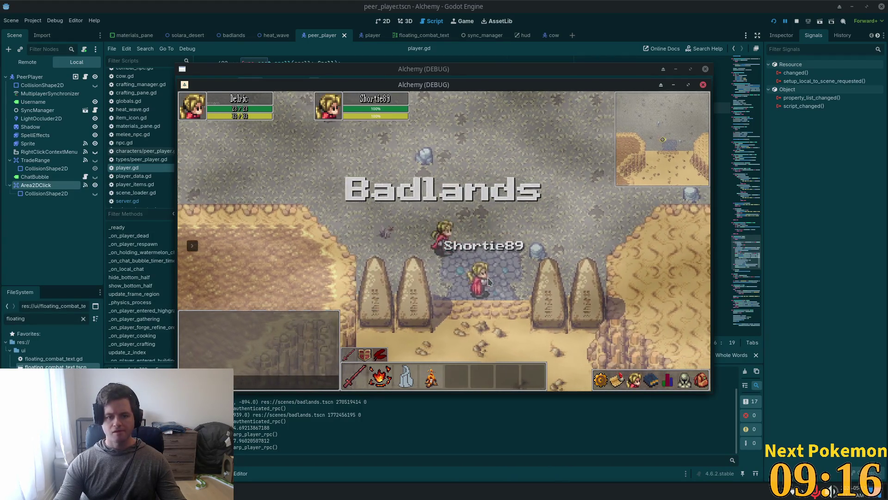
key(1)
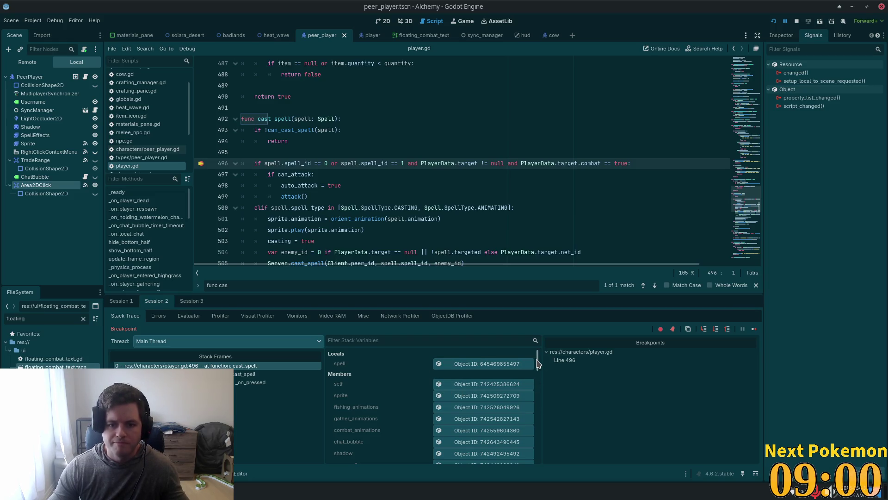
Step: Inspect the PlayerData global's live member values in the debugger
drag(539, 363, 536, 427)
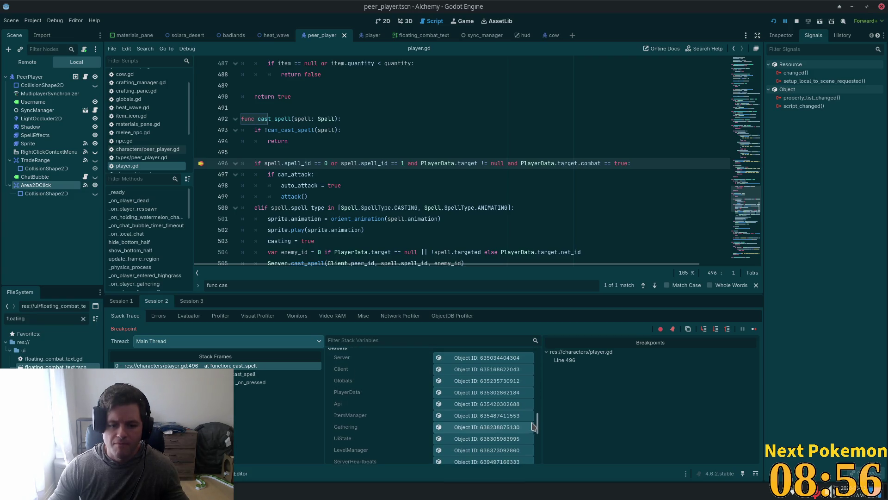
click(480, 394)
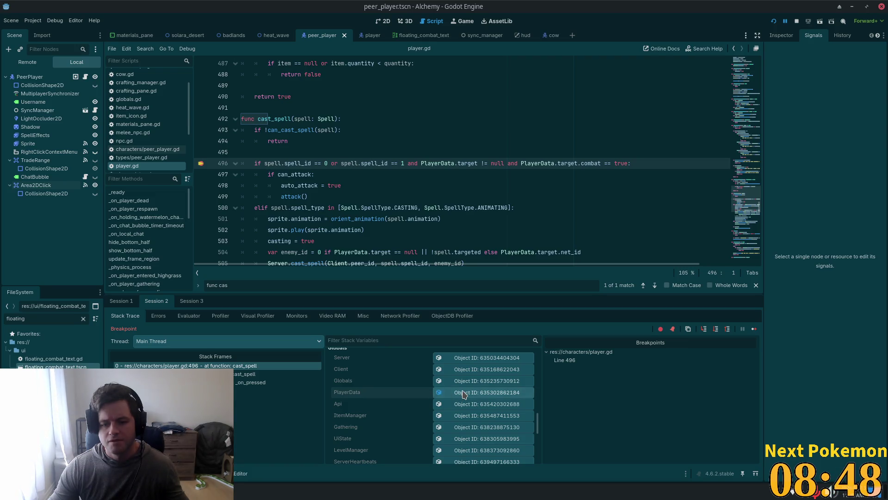
click(782, 35)
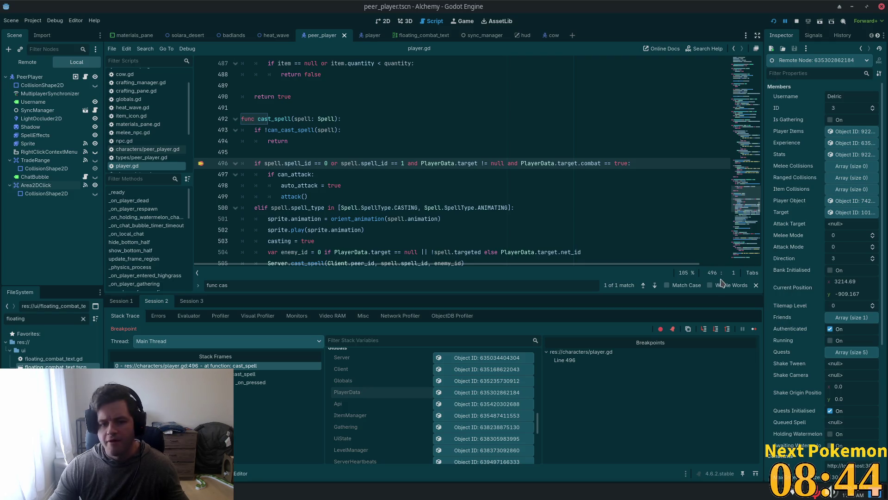
Step: Review the current target's properties (Level 4, Health 17, Combat off), then stop debugging
scroll(825, 212, down, 1)
scroll(825, 213, down, 1)
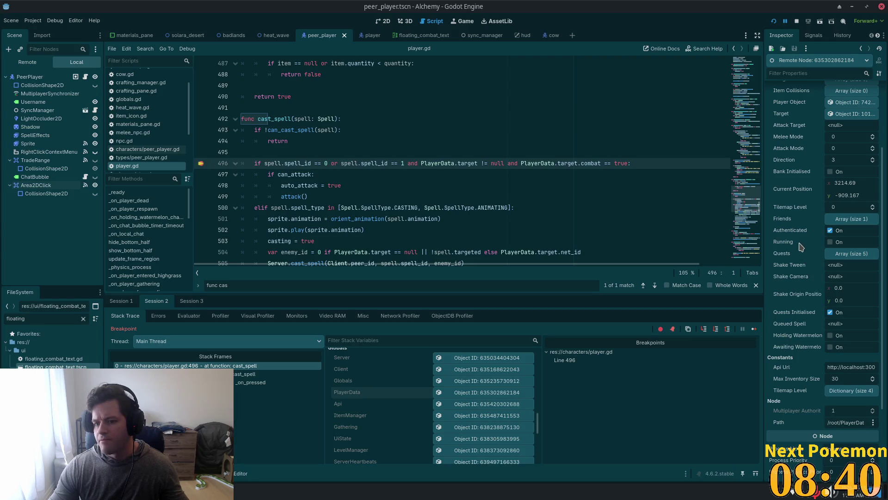
scroll(795, 236, up, 1)
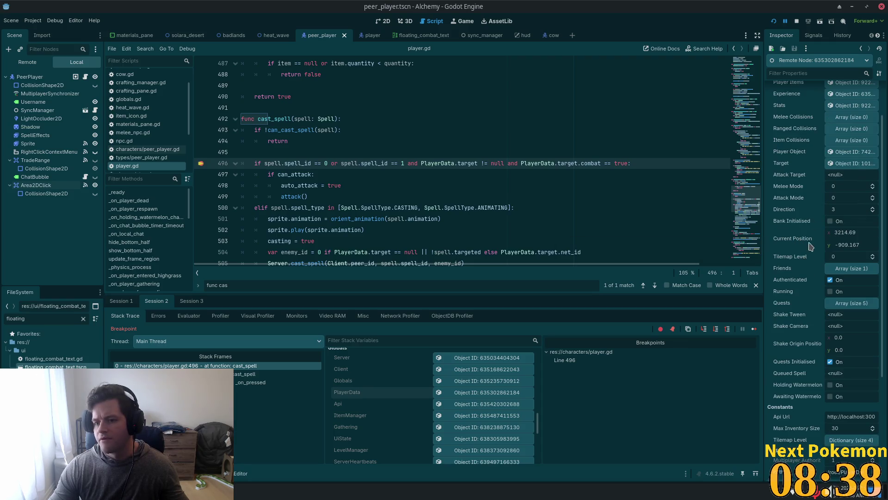
click(848, 164)
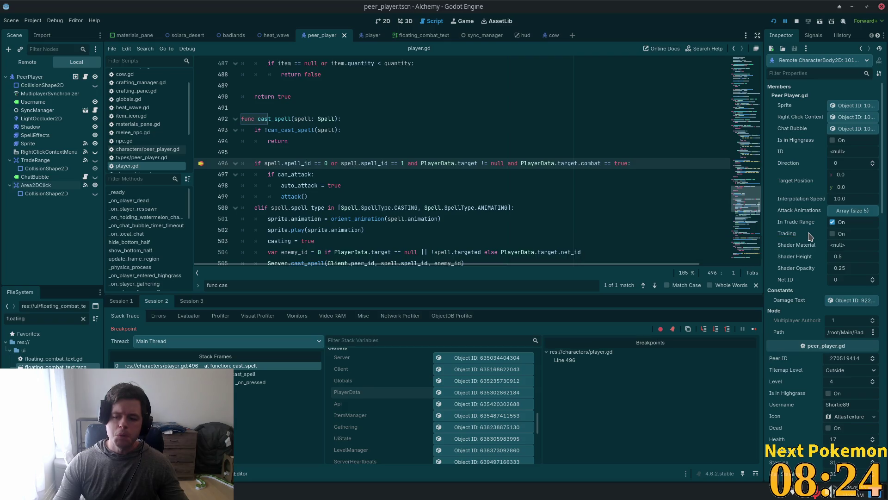
scroll(809, 241, down, 5)
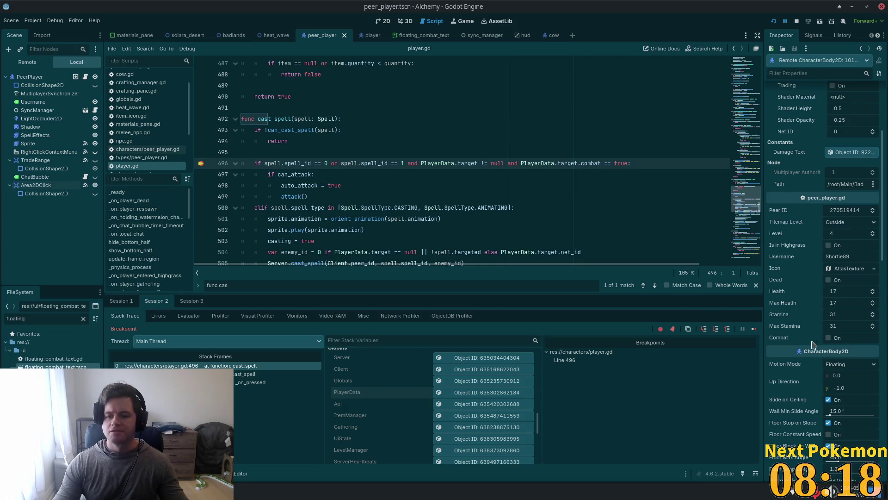
click(798, 23)
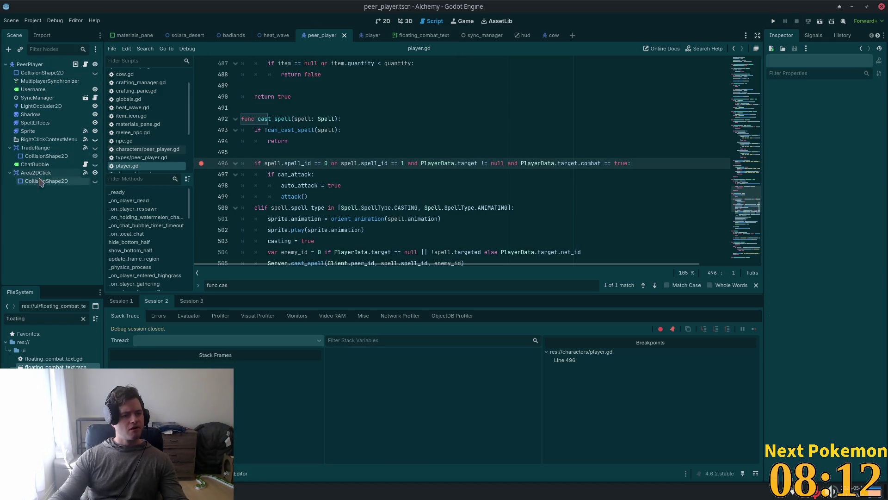
Step: Add PeerPlayer's combat property to the MultiplayerSynchronizer's replication list
click(46, 81)
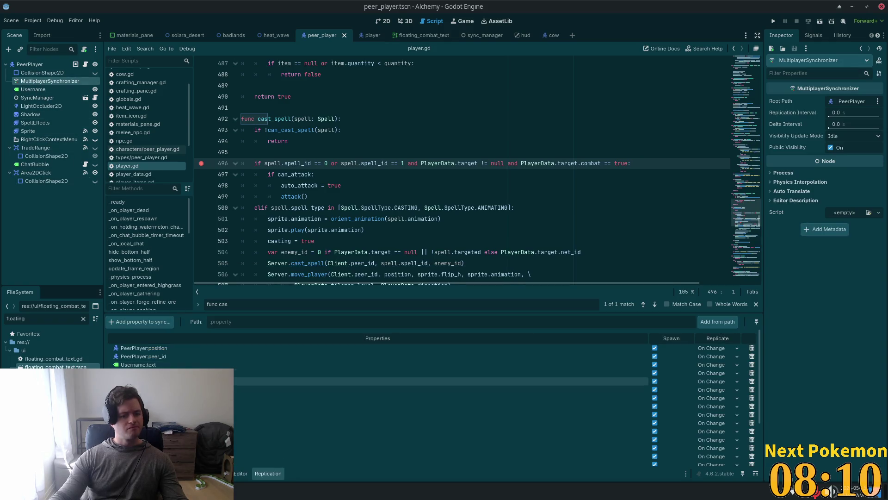
click(140, 321)
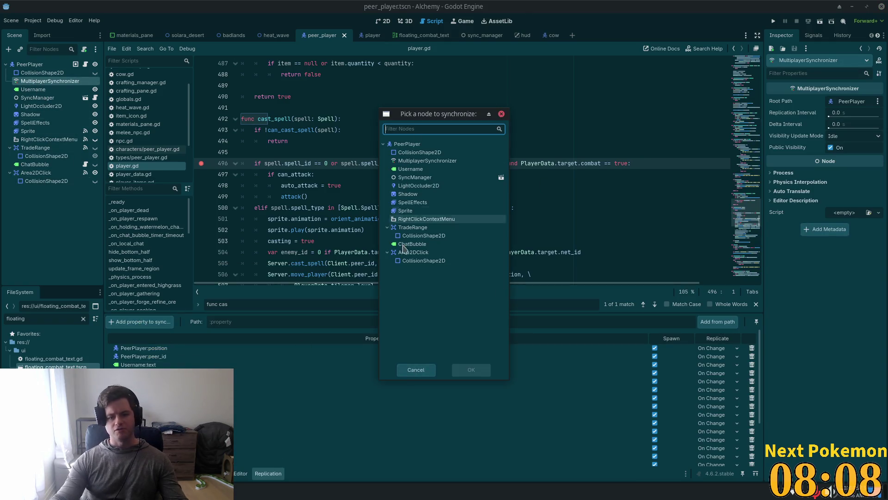
click(422, 146)
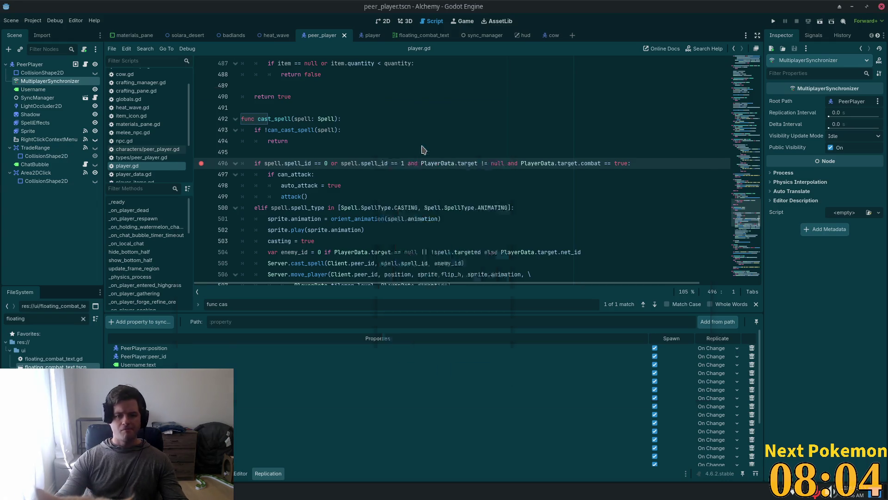
double_click(422, 146)
click(252, 241)
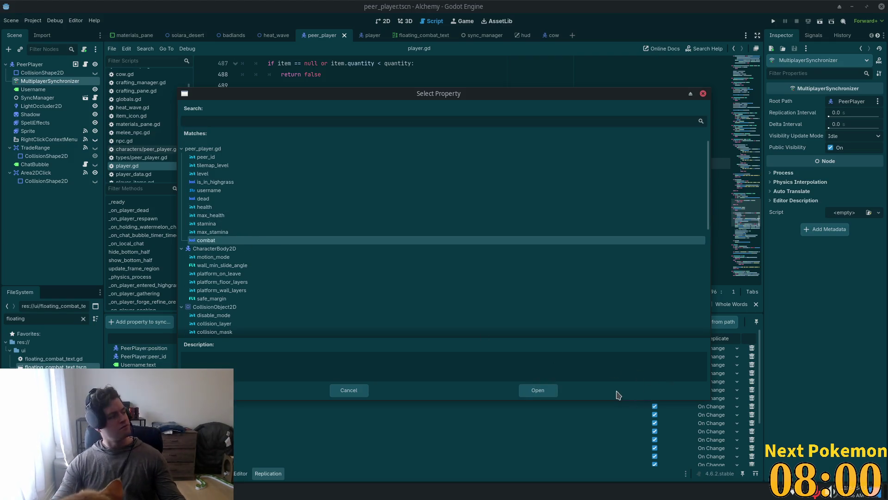
click(538, 390)
Step: Set combat's replicate mode to On Change, save the peer_player scene, and run the game
scroll(712, 430, down, 10)
click(717, 459)
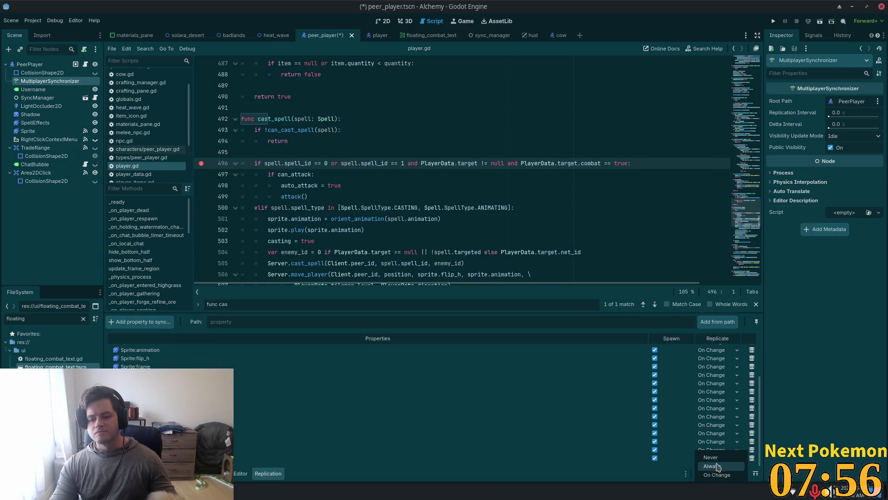
click(725, 476)
key(ctrl+s)
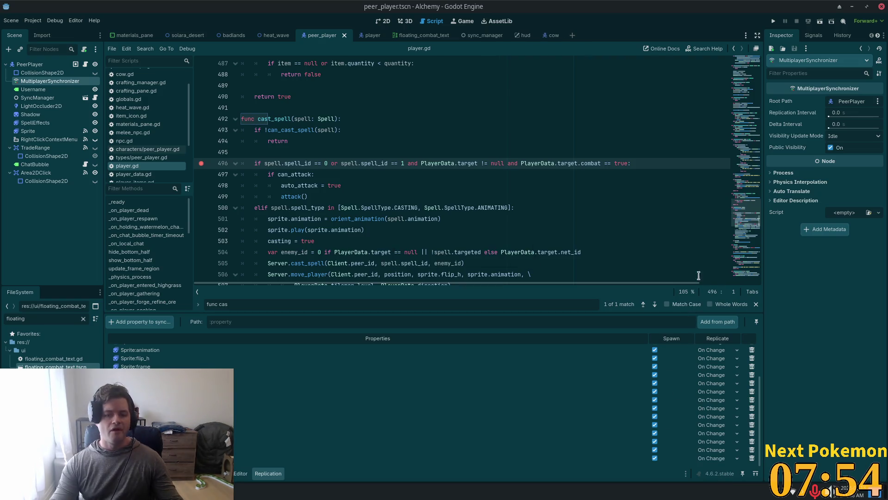
click(773, 22)
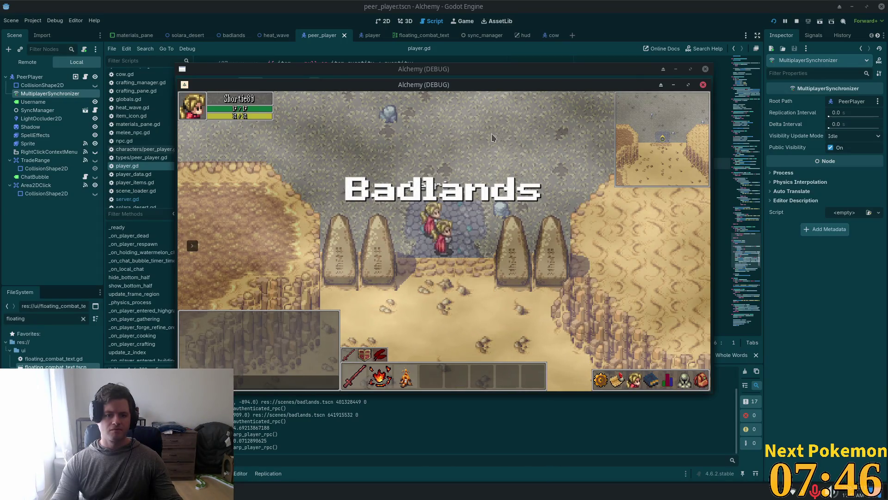
Step: Arrange the Shortie89 and Delric game windows and attack from Delric's client to hit the cast_spell breakpoint
mouse_move(413, 84)
mouse_down()
mouse_move(584, 161)
mouse_move(563, 139)
mouse_up()
click(477, 248)
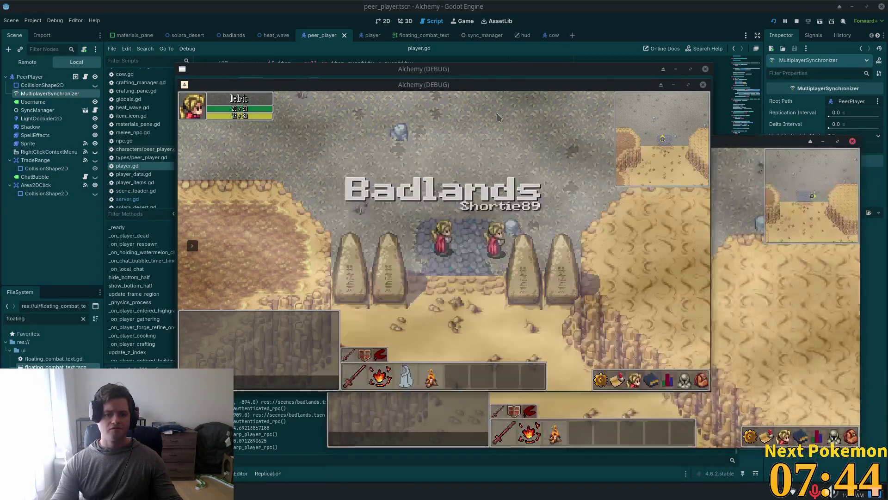
key(1)
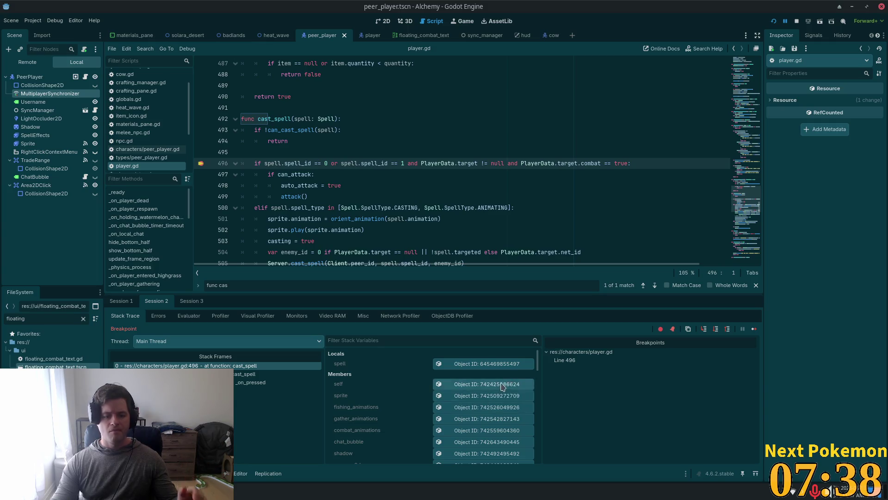
Step: Inspect PlayerData and the targeted player in Stack Variables, confirming Combat is On, then resume the game
drag(538, 360, 534, 439)
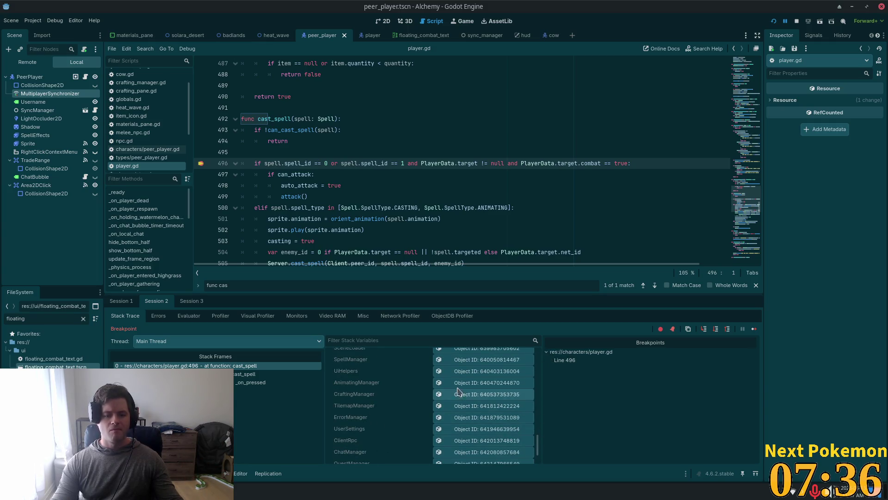
scroll(457, 391, up, 1)
scroll(457, 394, up, 3)
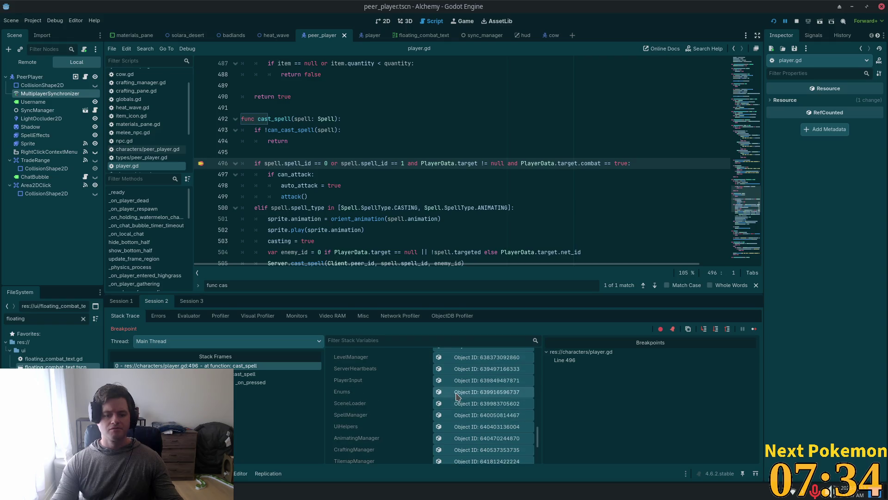
scroll(457, 393, up, 5)
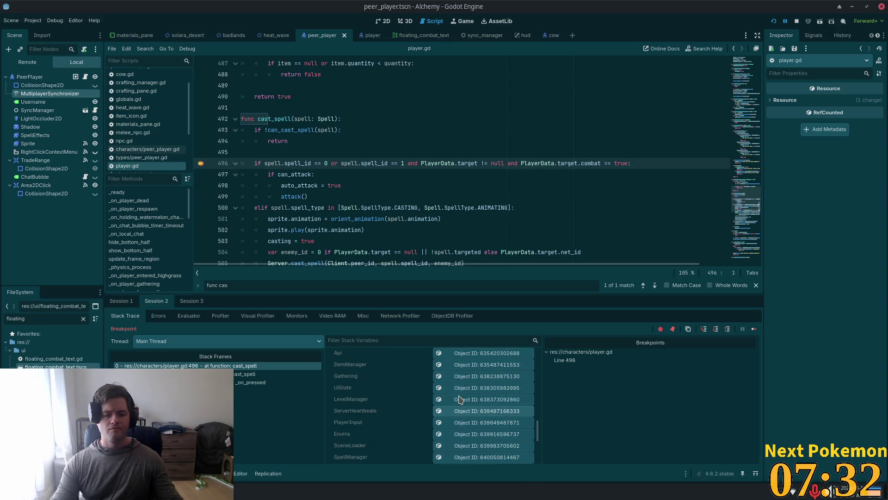
click(472, 355)
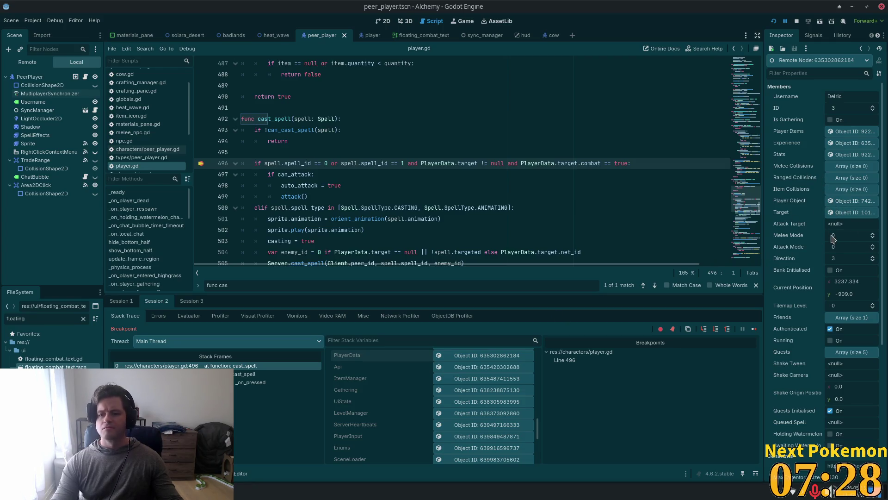
click(843, 213)
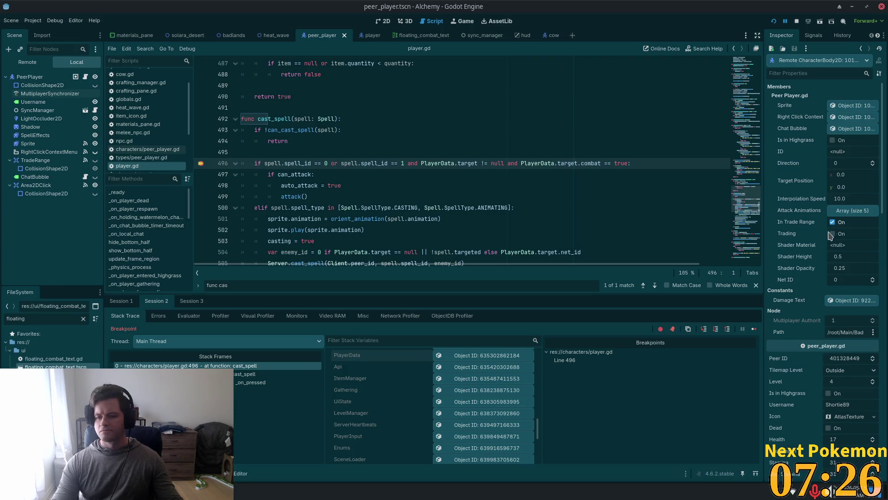
scroll(850, 273, down, 5)
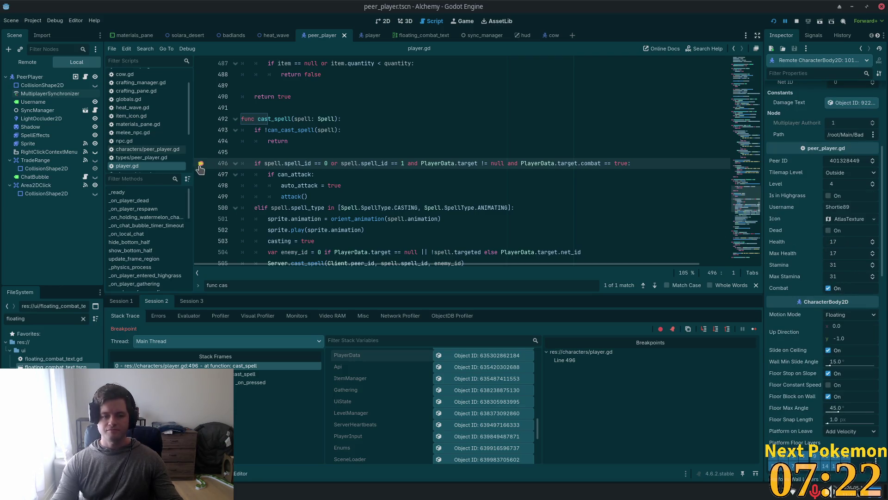
click(789, 22)
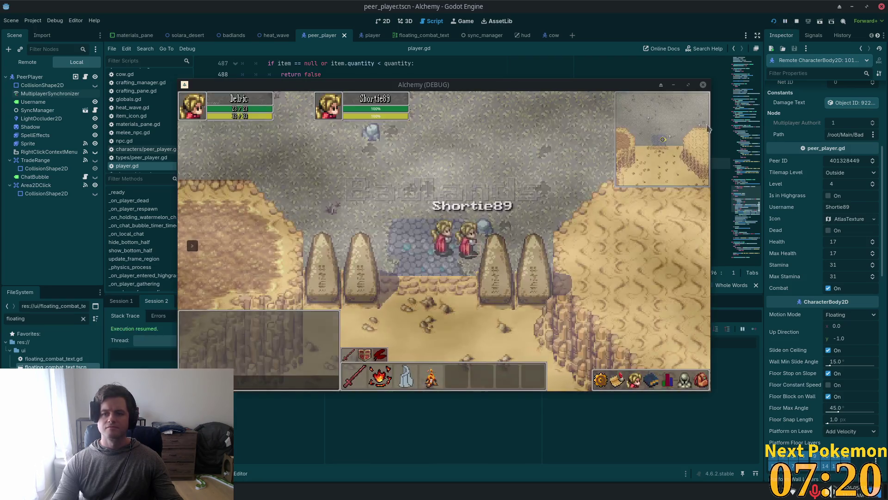
Step: Remove the stray 'a' at the start of line 496 in player.gd
click(483, 239)
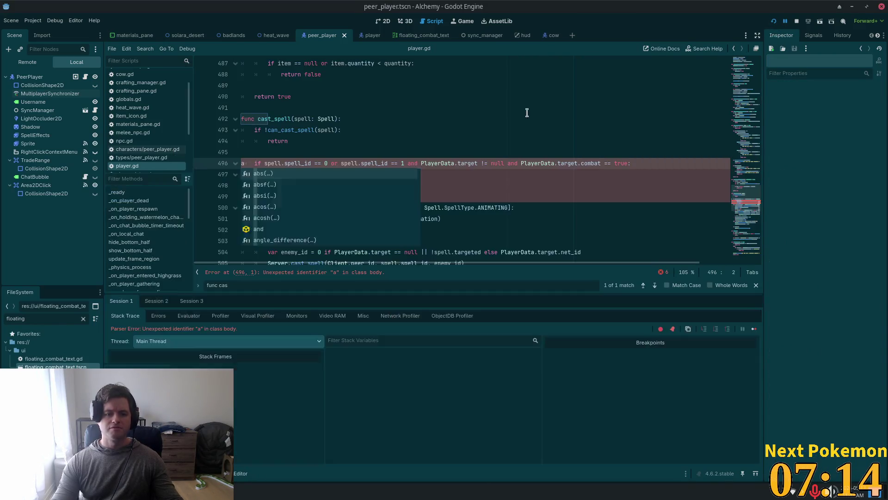
click(327, 174)
click(249, 165)
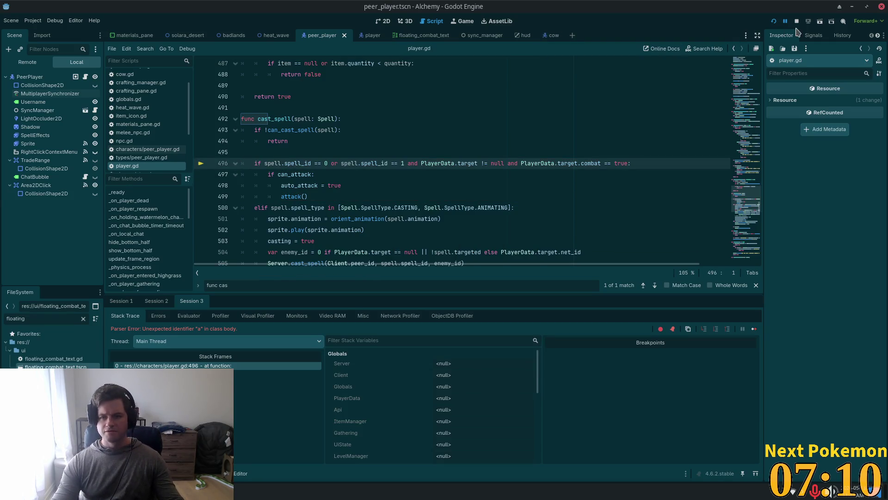
Step: Rerun both game clients, arrange the windows, test in Delric's client, then stop them with F8
click(774, 21)
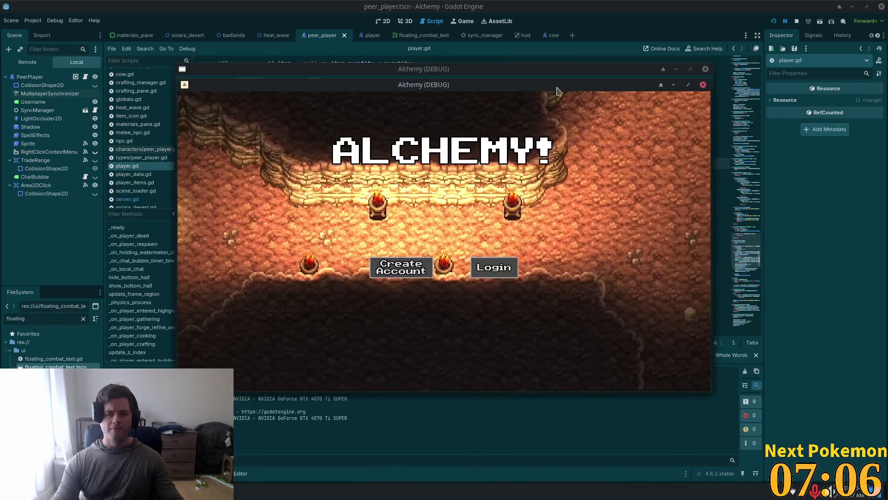
mouse_move(527, 87)
mouse_down()
mouse_move(369, 19)
mouse_move(359, 33)
mouse_up()
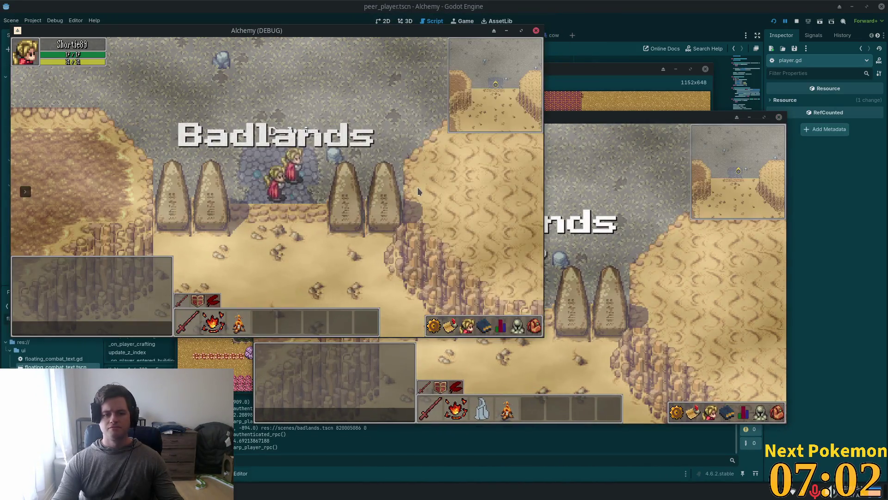
click(599, 204)
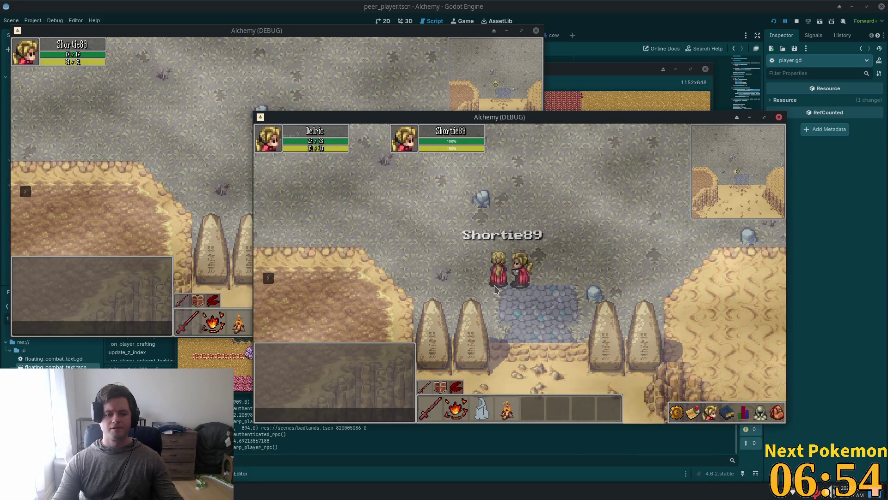
key(F8)
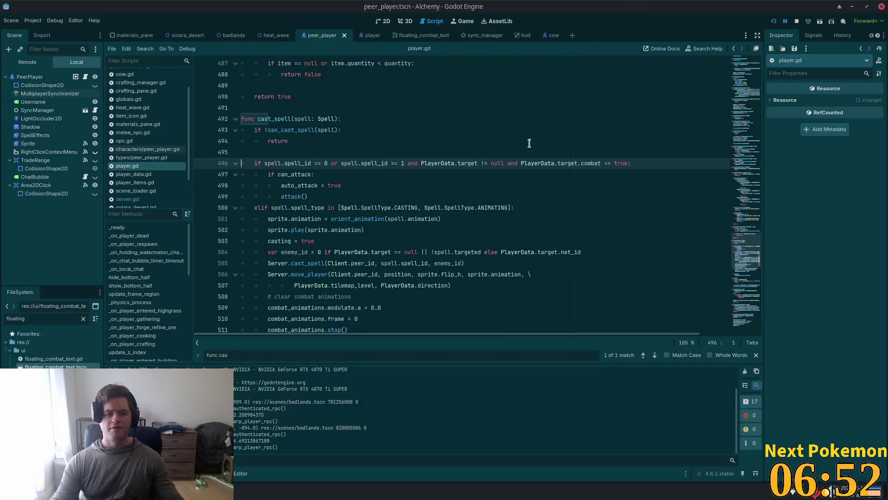
Step: Add a print("attacking") line after line 496 in cast_spell's attack branch and try it in-game
click(290, 185)
click(286, 174)
click(642, 154)
click(642, 164)
key(Return)
text(p)
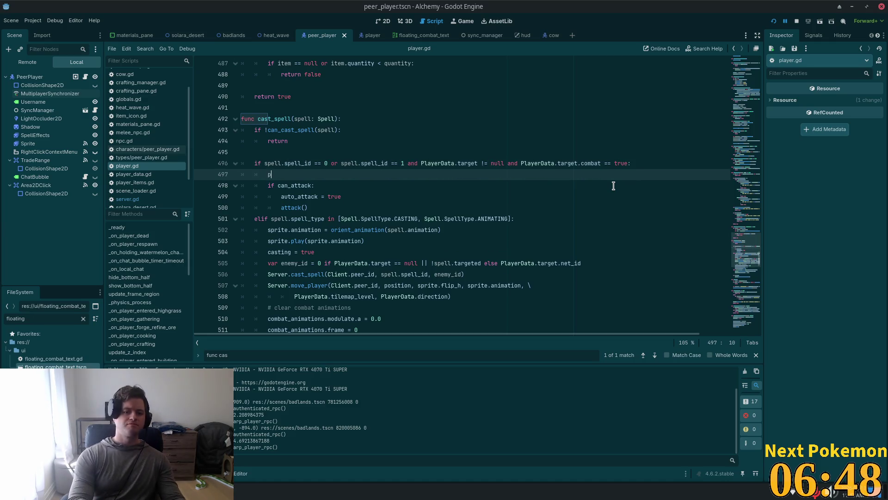
text(rint("attacking)
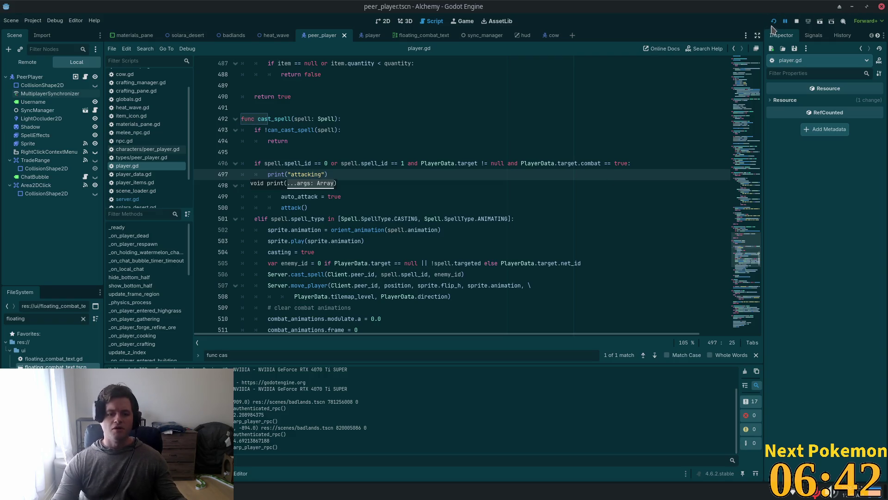
key(alt+Tab)
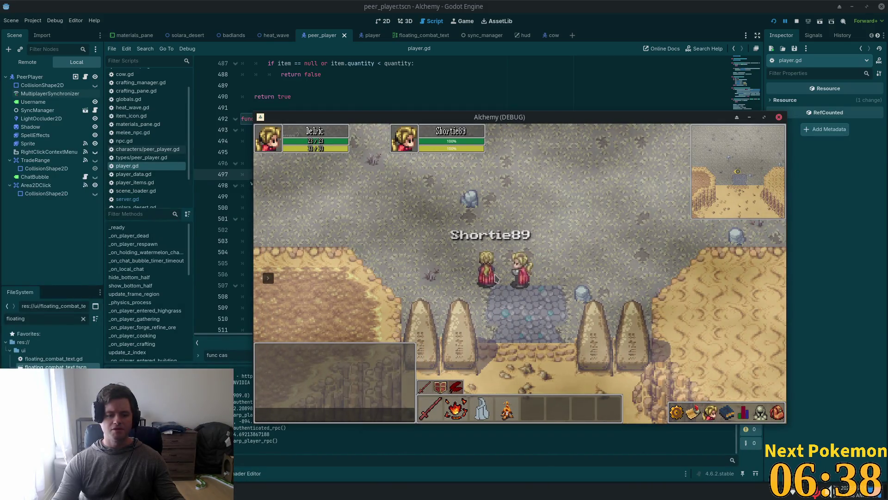
Step: Delete the temporary print line and jump to the attack() definition at line 519
click(700, 32)
click(385, 175)
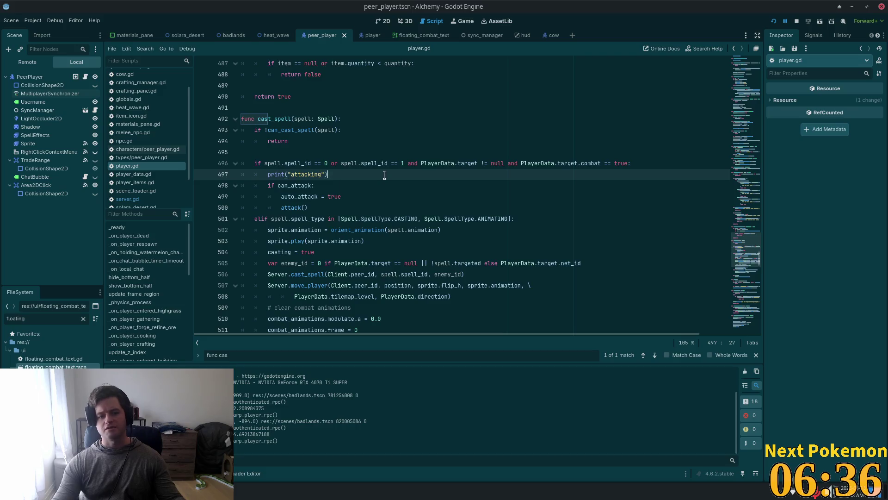
key(shift+Home)
key(shift+Home)
key(BackSpace)
key(BackSpace)
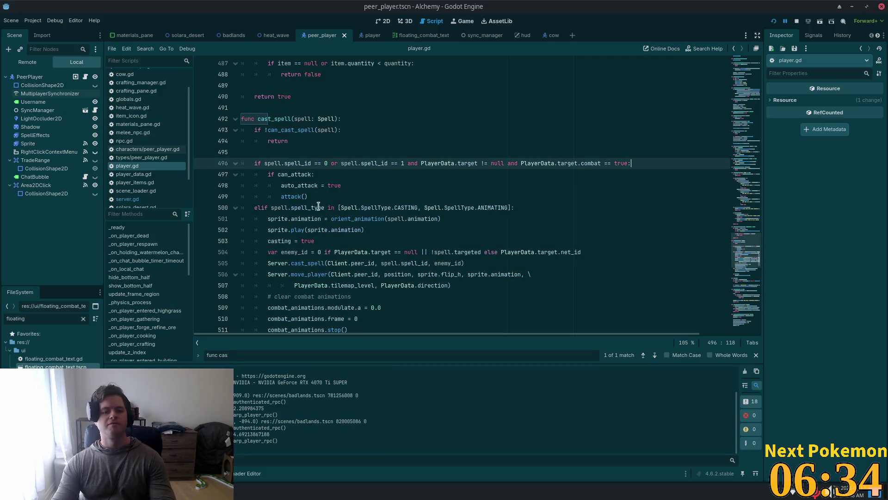
click(305, 196)
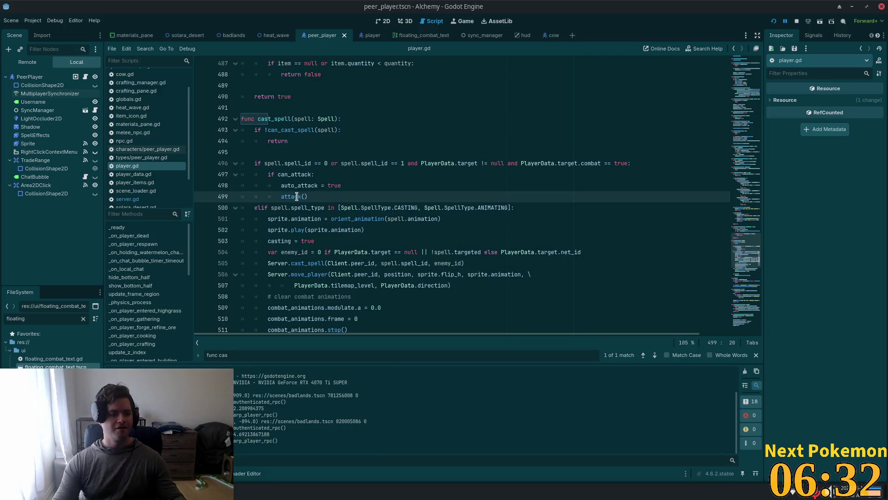
ctrl+click(292, 197)
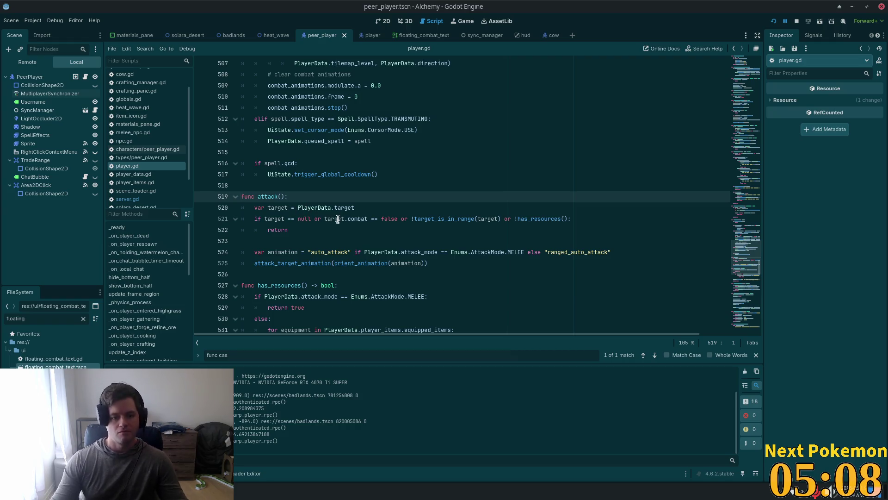
click(358, 218)
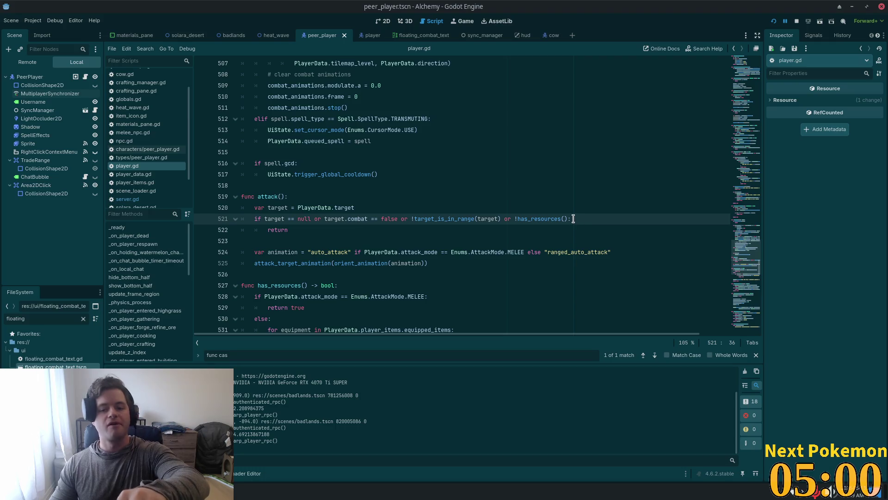
Step: Add print("one of these things is true") in attack()'s early-return check, save, and relaunch the game
key(Return)
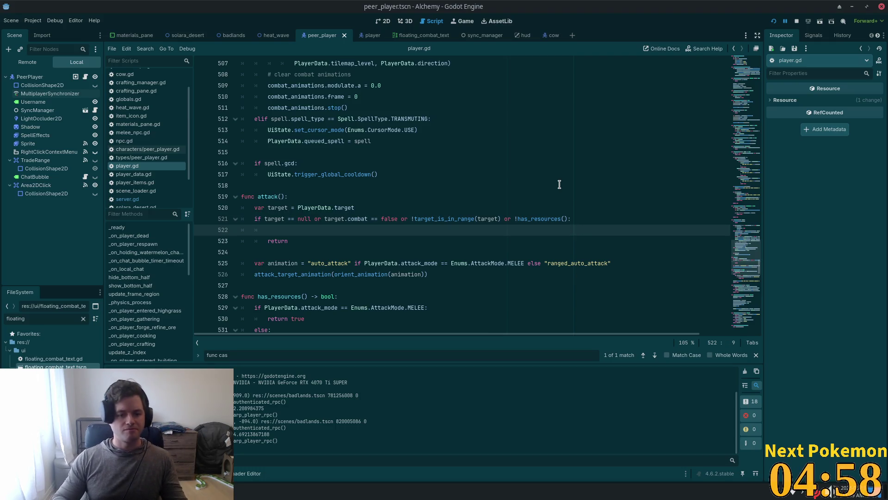
text(Print(")
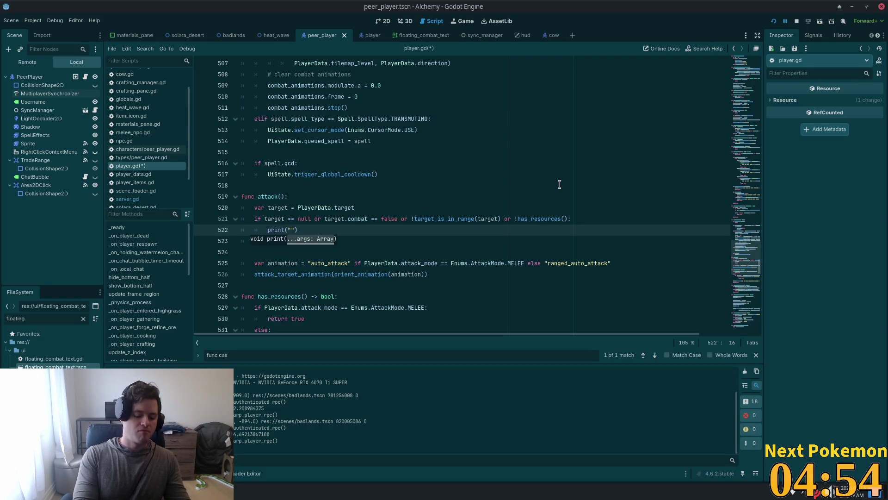
text(of t)
key(BackSpace)
key(BackSpace)
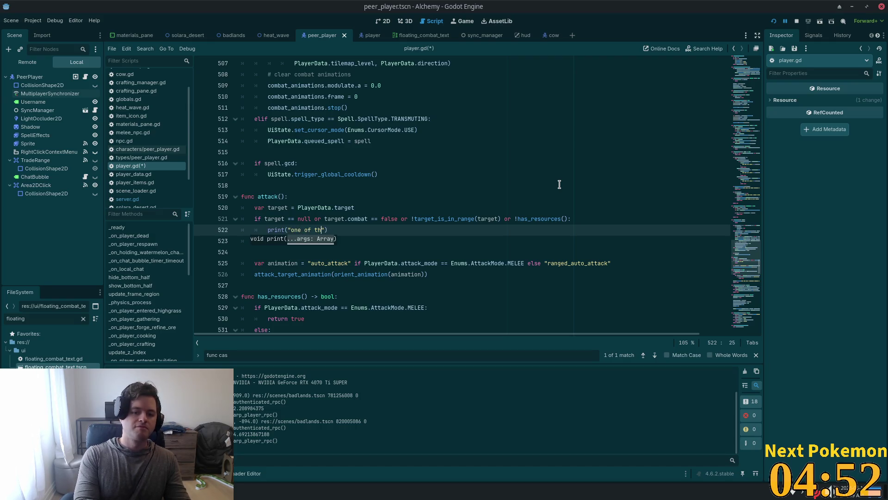
text(e thing)
text(s is fals)
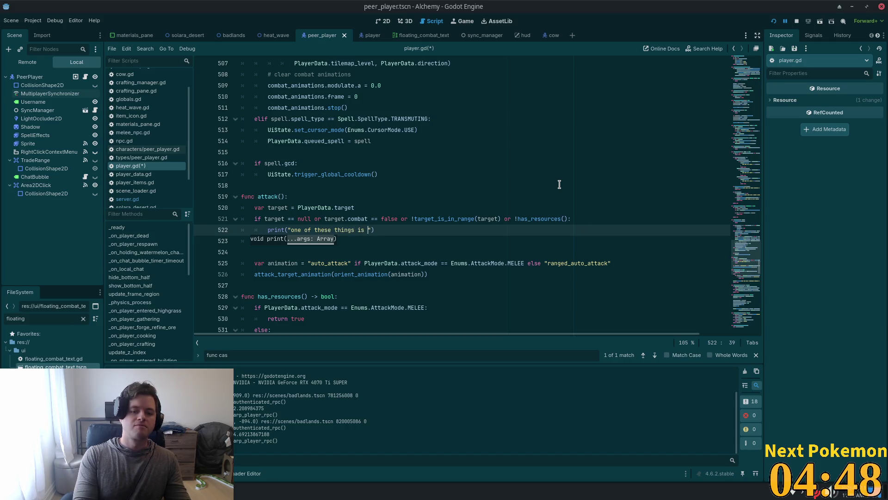
text(ey)
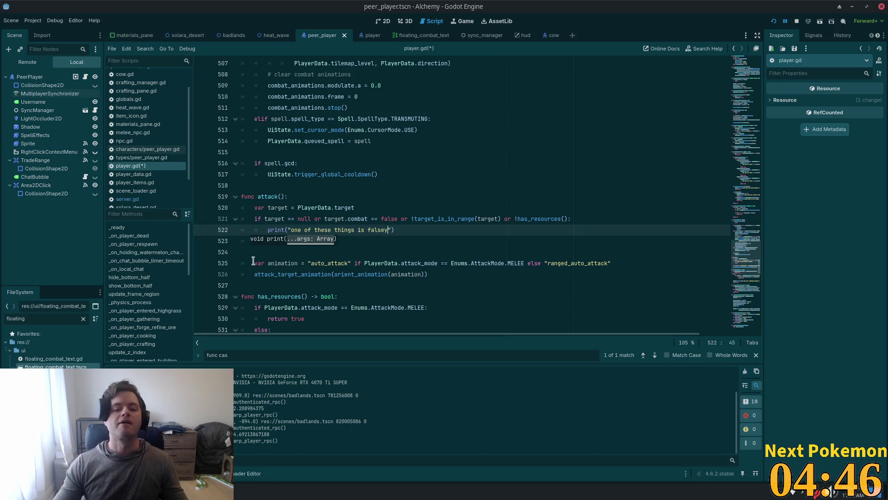
click(398, 225)
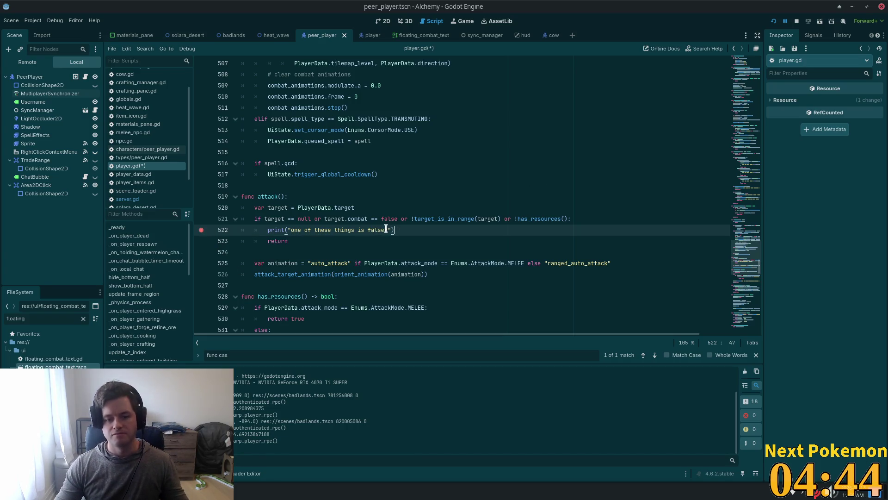
double_click(377, 230)
key(BackSpace)
text(true)
key(ctrl+s)
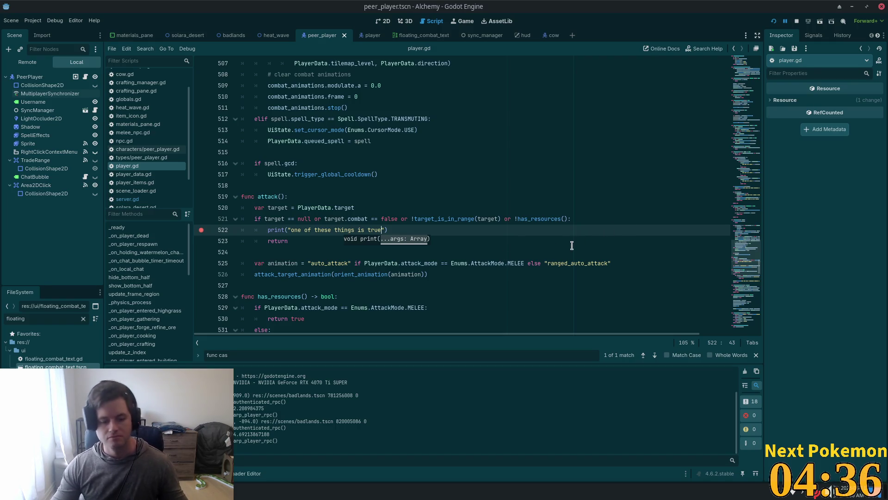
click(773, 20)
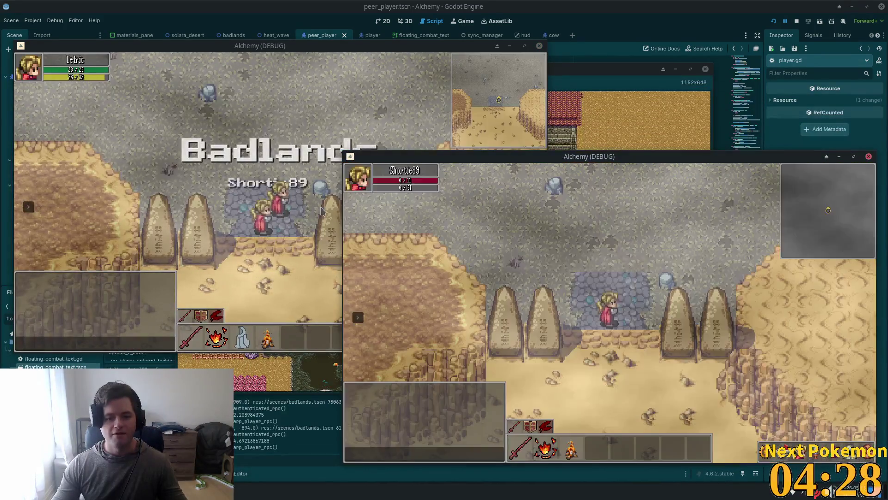
Step: Walk one character beside the other player and attack to pause at the line 522 breakpoint
key(w)
key(a)
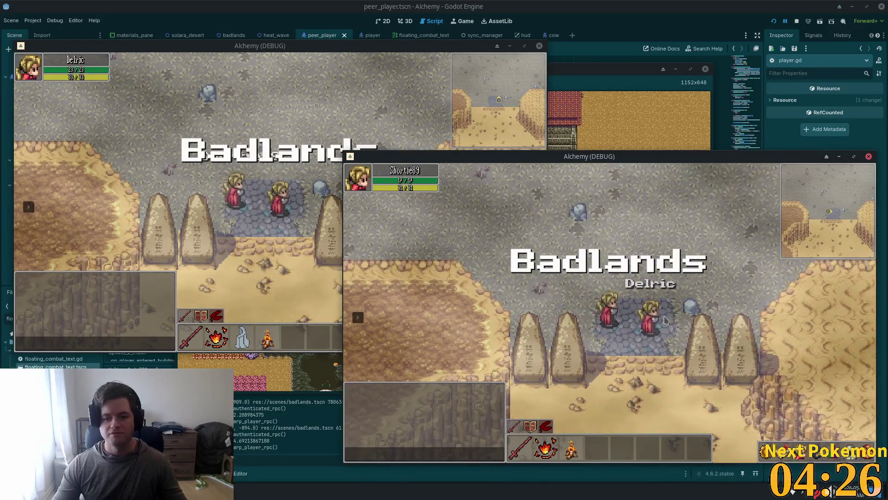
key(d)
click(227, 239)
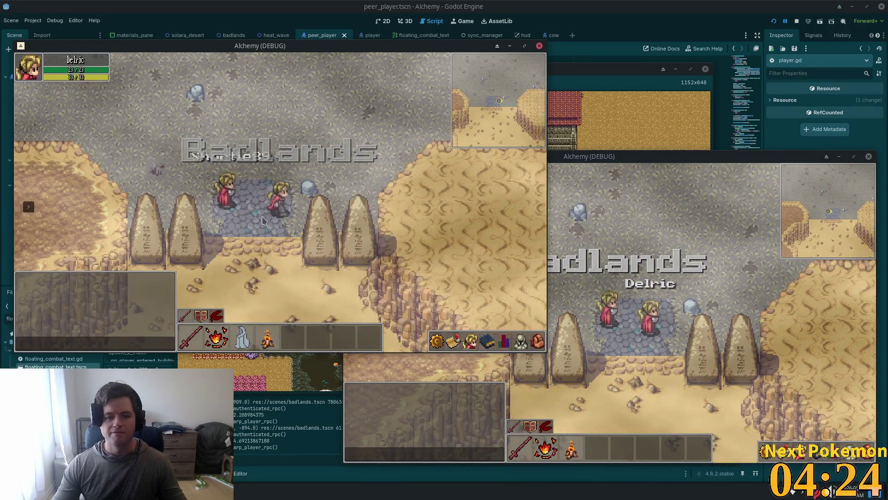
key(1)
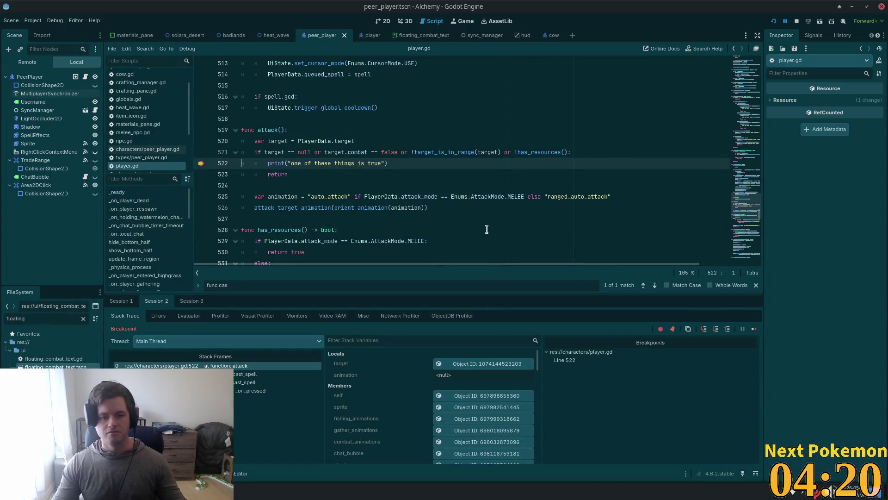
Step: Inspect the target object's properties, then jump to the target_is_in_range definition
click(470, 364)
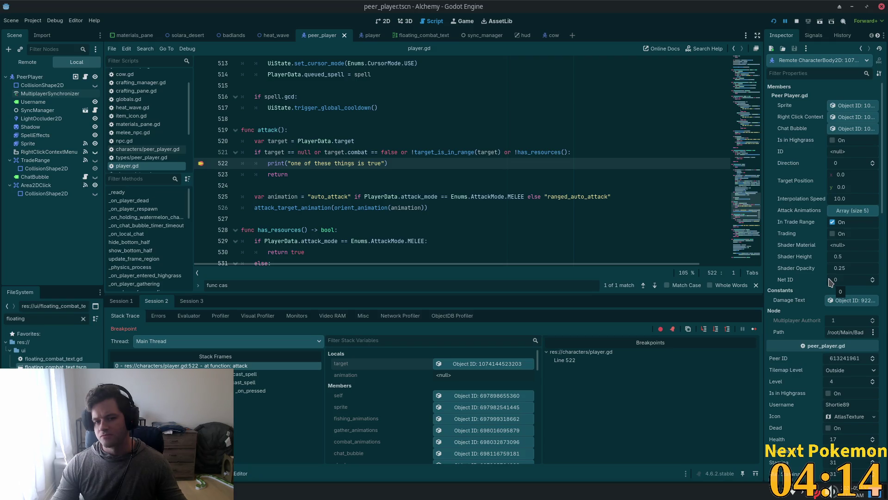
scroll(830, 283, down, 4)
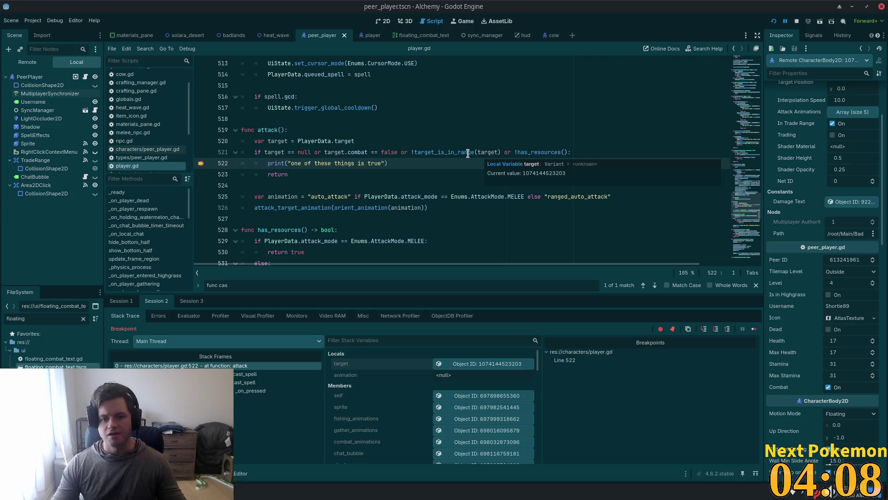
mouse_move(477, 153)
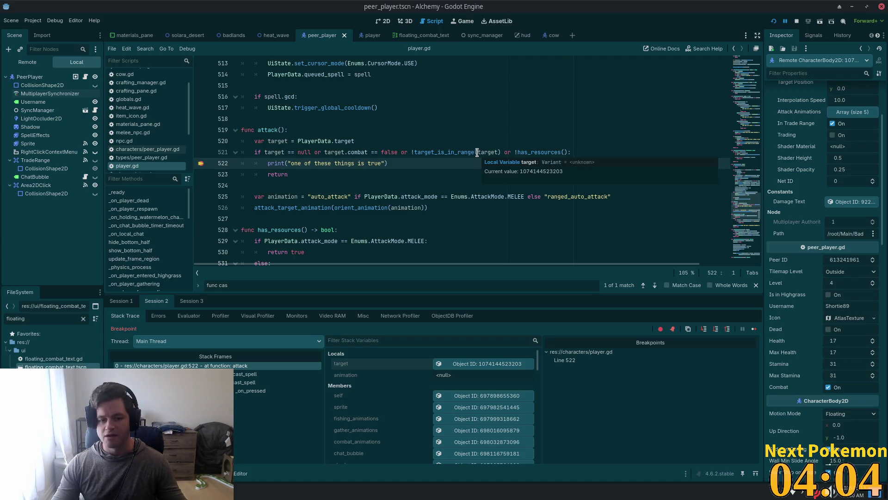
double_click(535, 151)
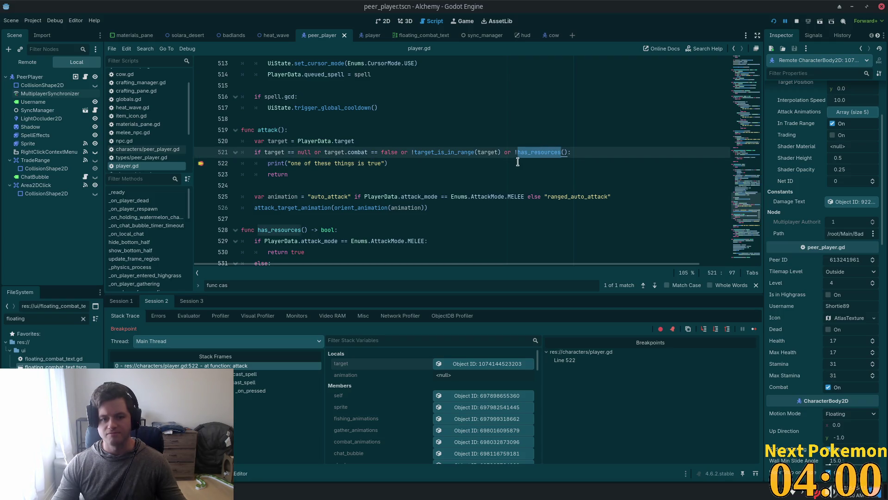
scroll(515, 163, down, 2)
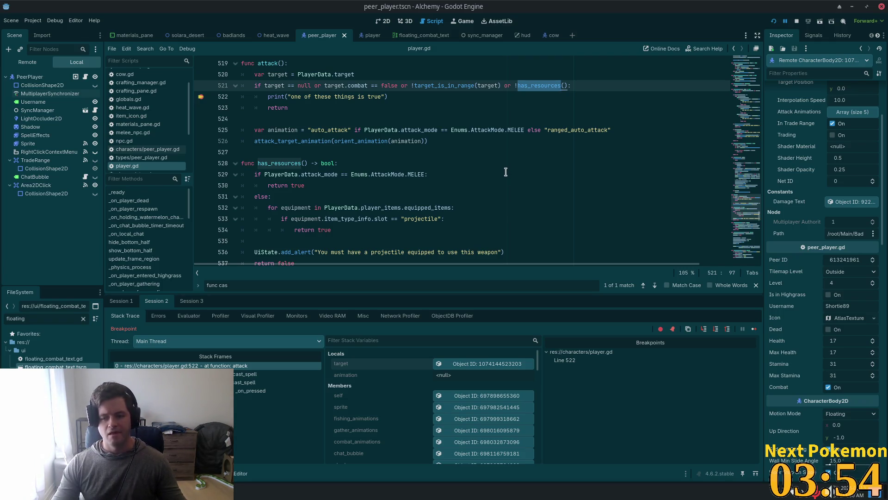
ctrl+click(446, 86)
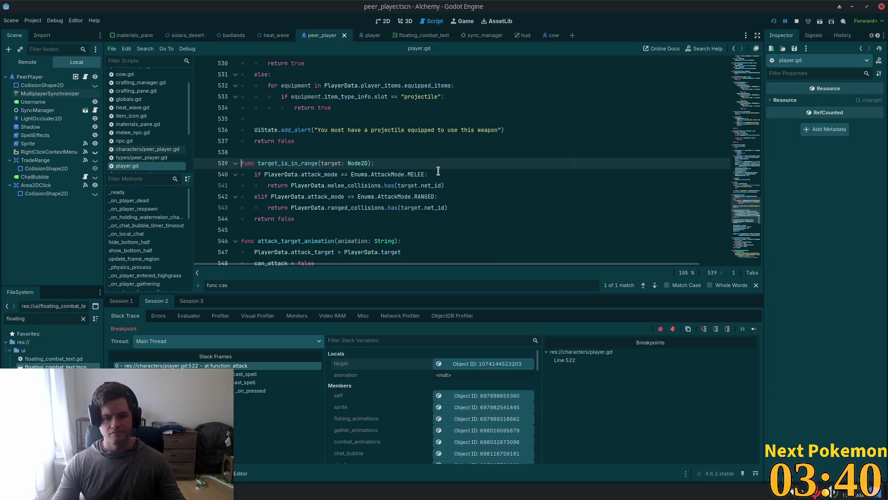
click(442, 185)
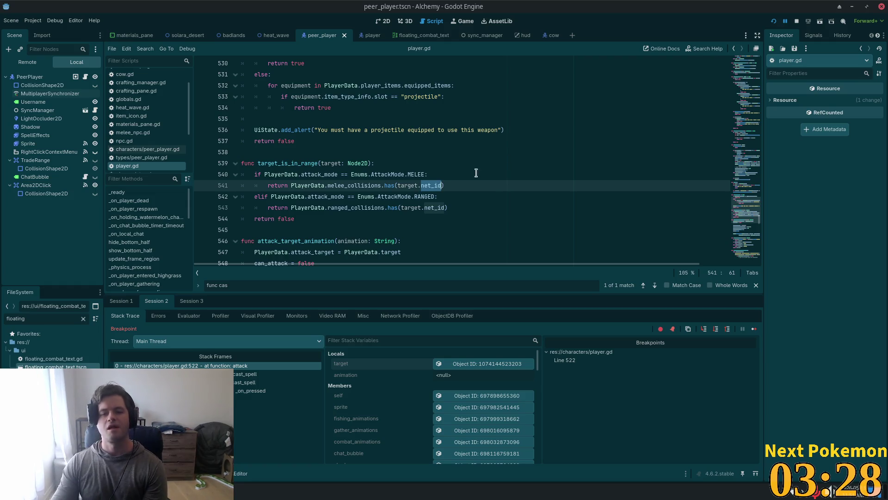
triple_click(430, 184)
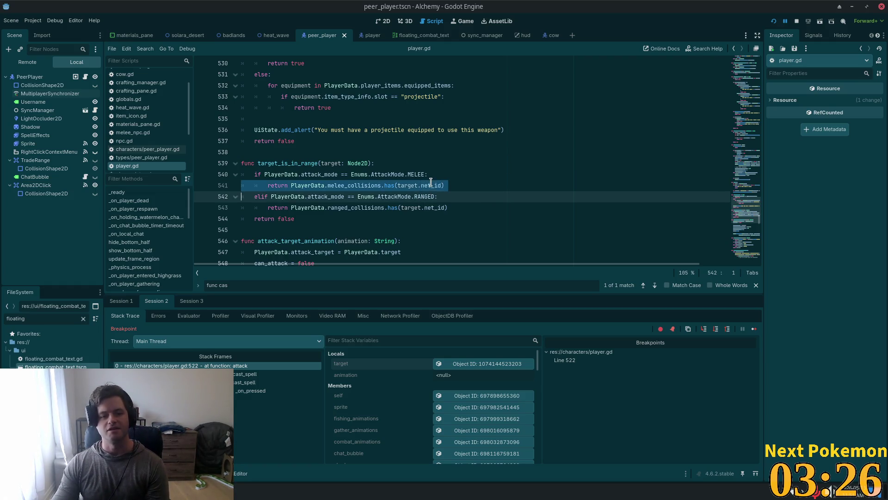
double_click(316, 174)
double_click(308, 185)
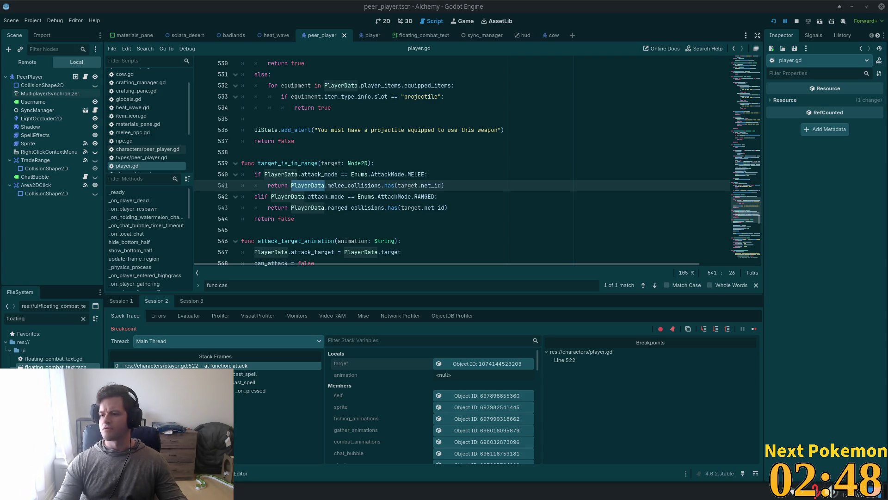
key(alt+Tab)
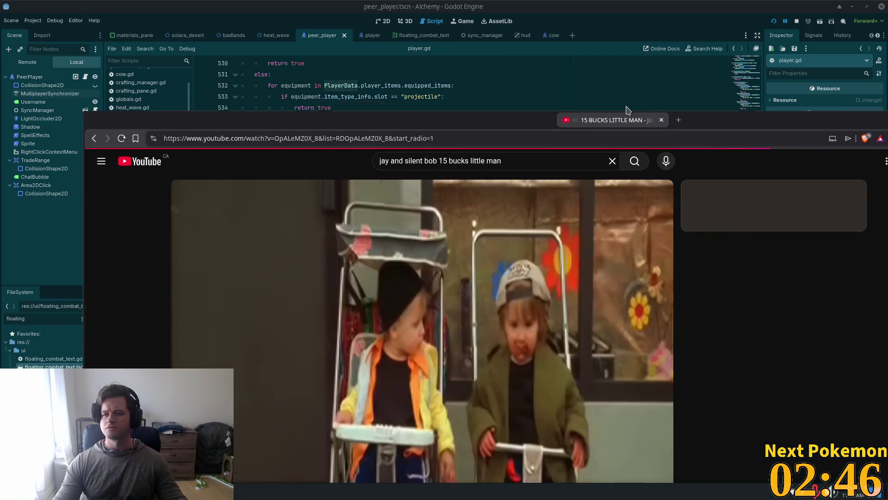
Step: Maximise the Brave browser, pause the Like A Boss video, and select the YouTube search box
drag(609, 105, 544, 12)
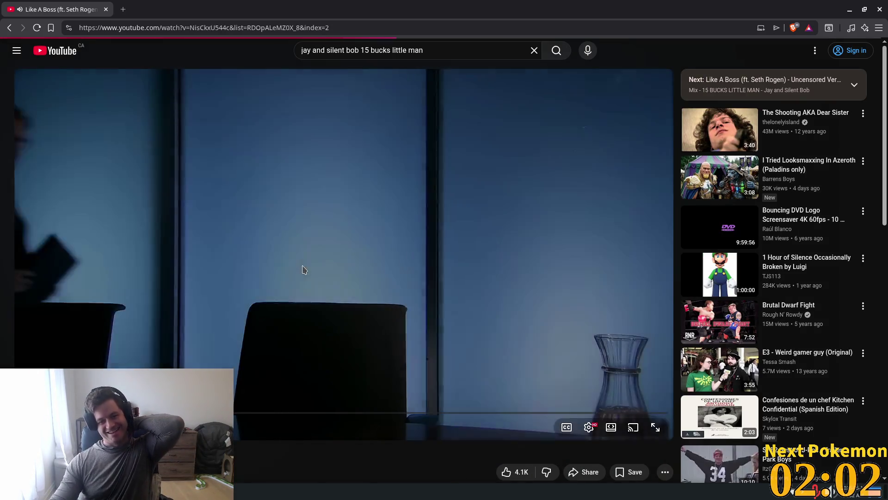
click(262, 268)
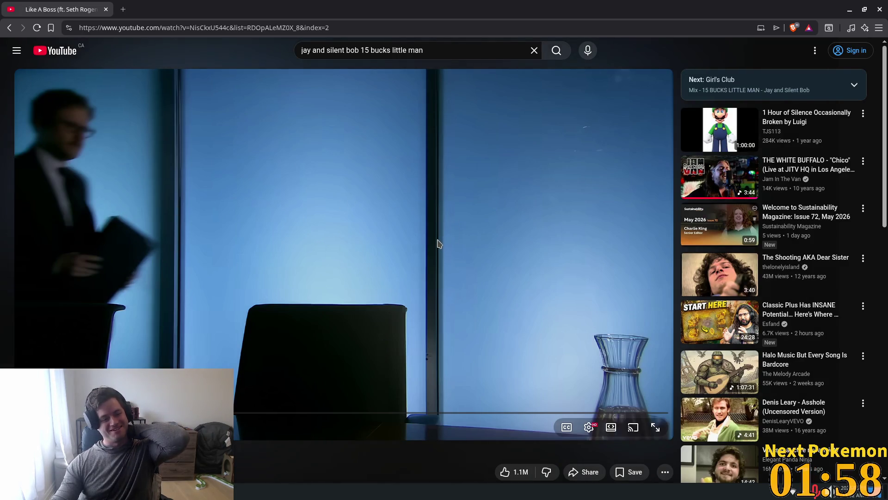
click(432, 50)
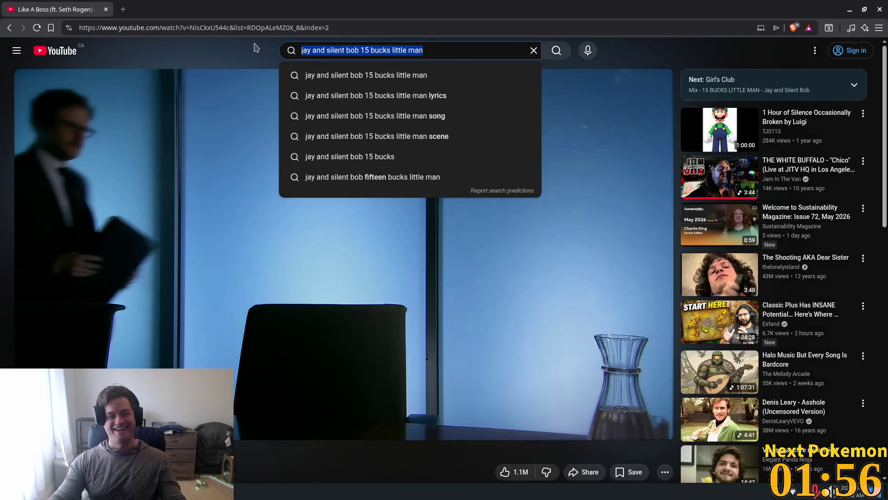
Step: Search 'goodbye horses jay and silent bob' and play the Clerks 2: Goodbye horses scene video
text(good)
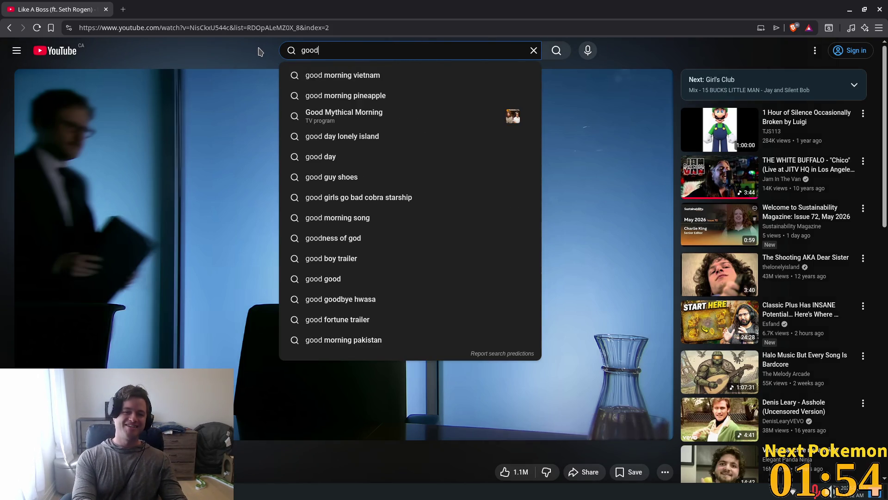
text(bye hor)
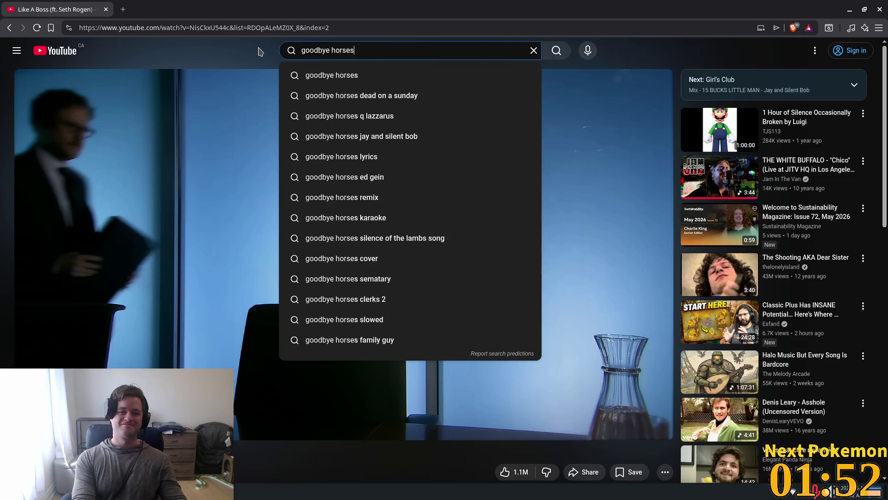
text(ses ja)
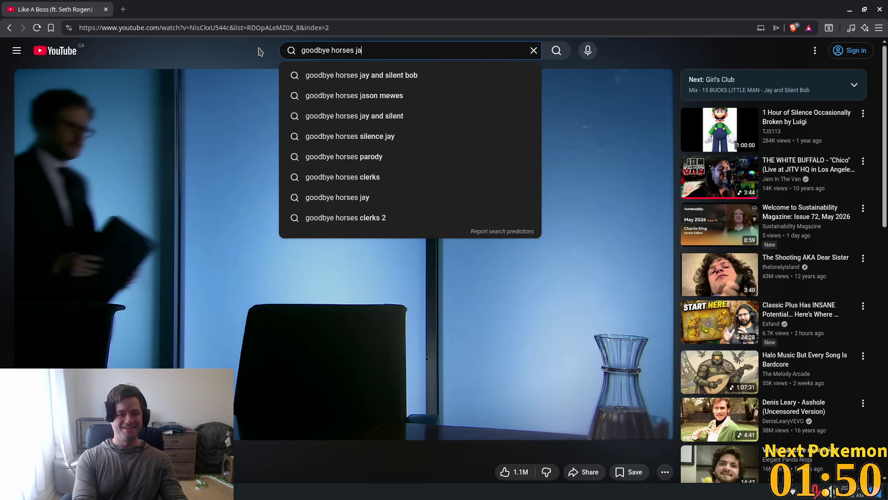
key(Down)
key(Return)
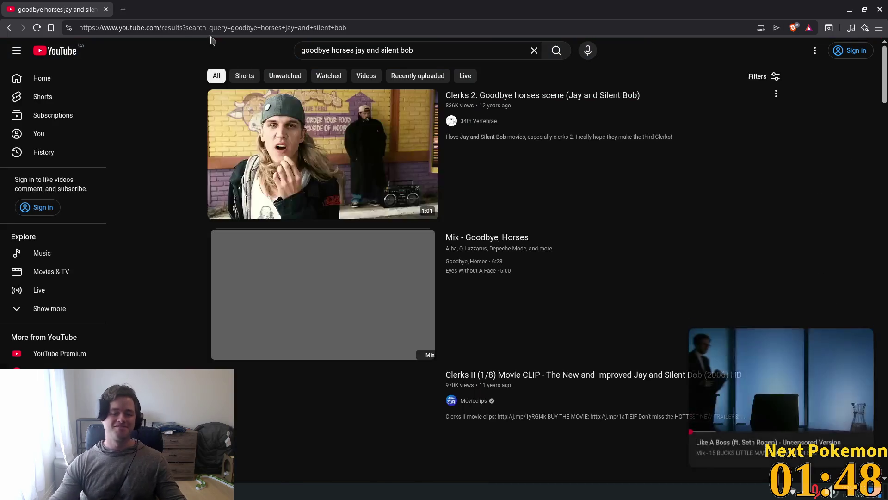
click(587, 159)
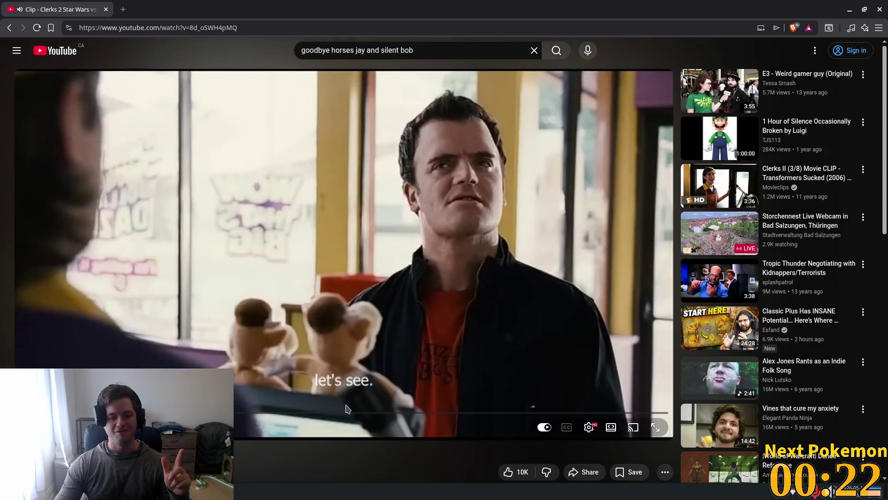
Step: Skip the Clerks clip ahead to 1:31, watch it to the end, then close it to return to Godot
drag(303, 411, 355, 414)
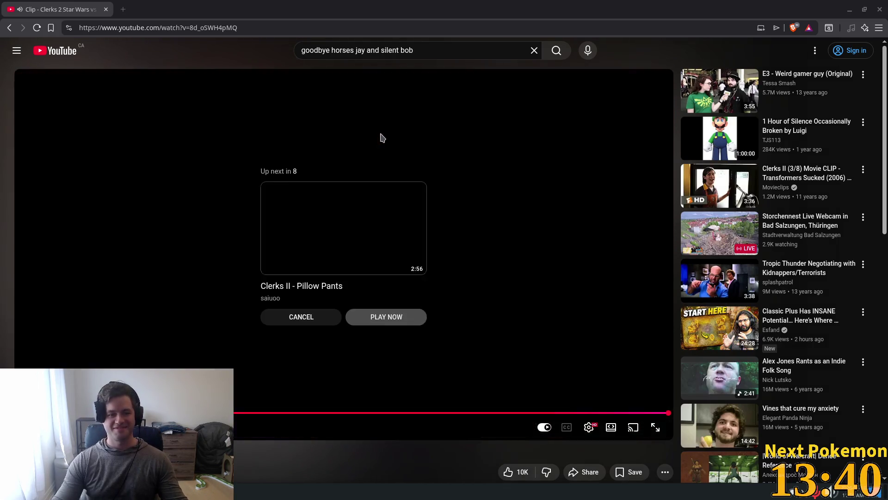
click(106, 9)
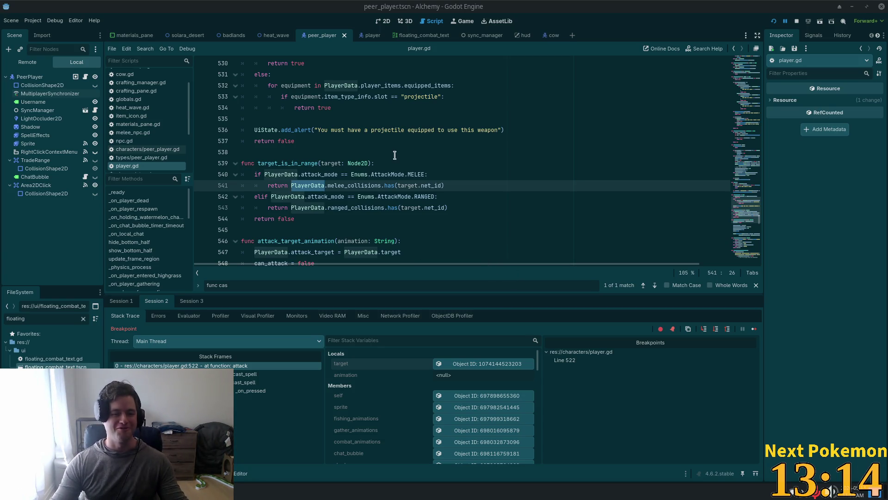
Step: Delete the print("one of these things is true") line from attack() in player.gd
click(345, 174)
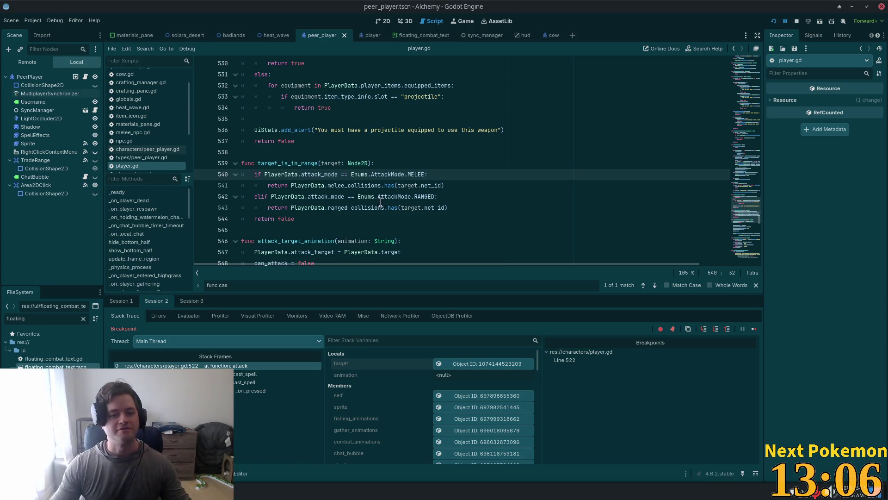
scroll(384, 185, up, 3)
scroll(375, 180, up, 2)
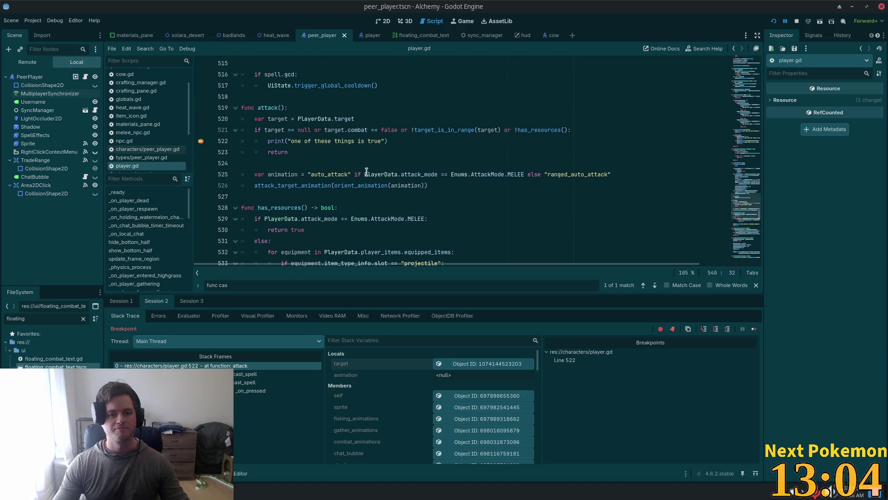
drag(411, 141, 207, 141)
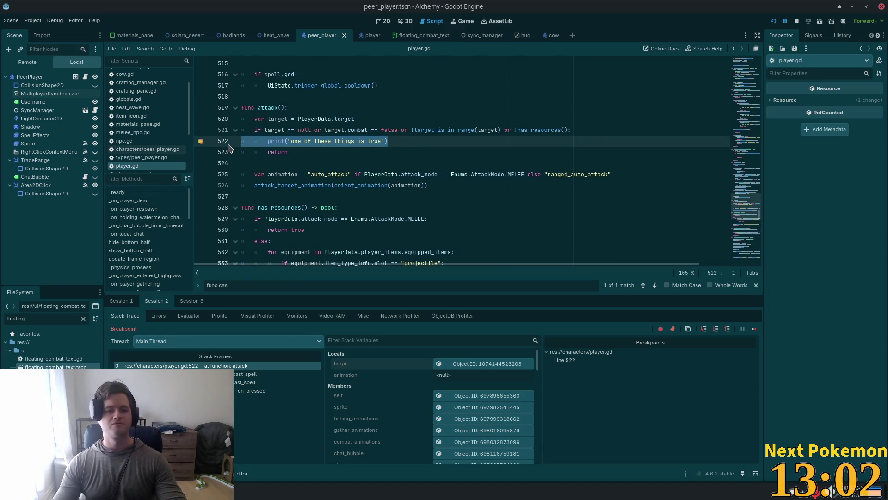
key(BackSpace)
key(BackSpace)
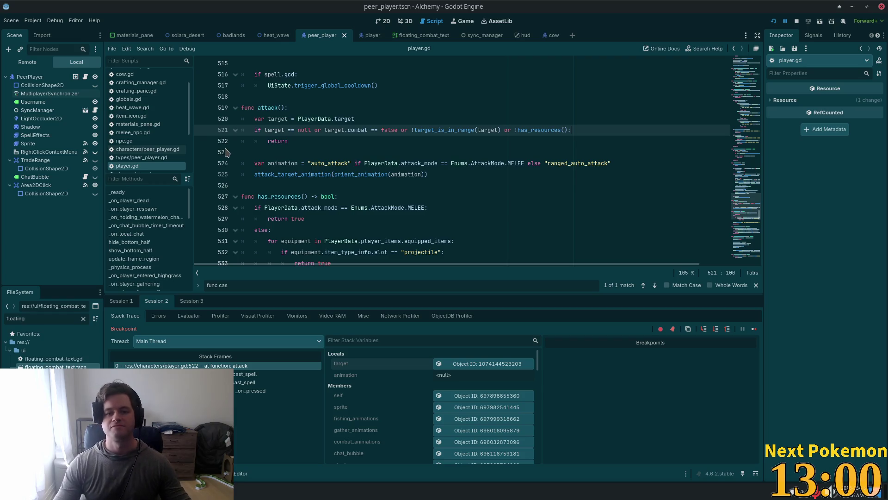
click(474, 97)
key(alt+Tab)
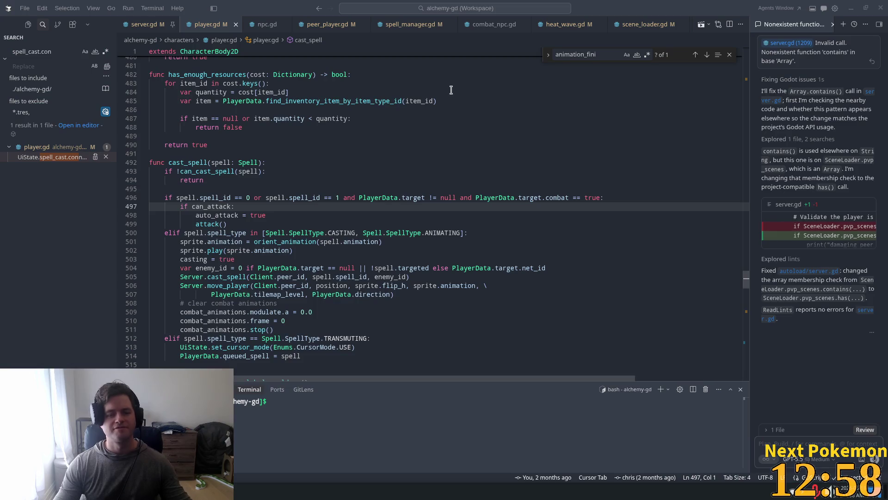
Step: Search player.gd in Cursor for 'func at' to locate the attack function
click(449, 93)
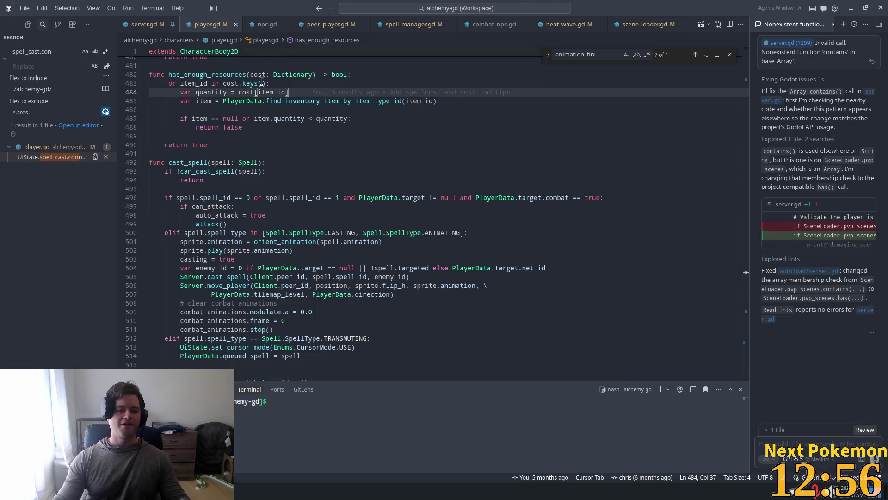
drag(745, 284, 746, 353)
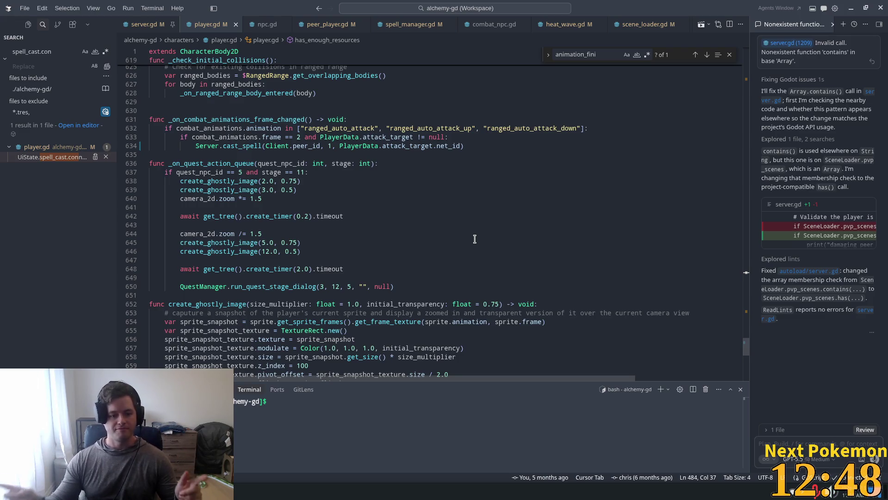
click(475, 239)
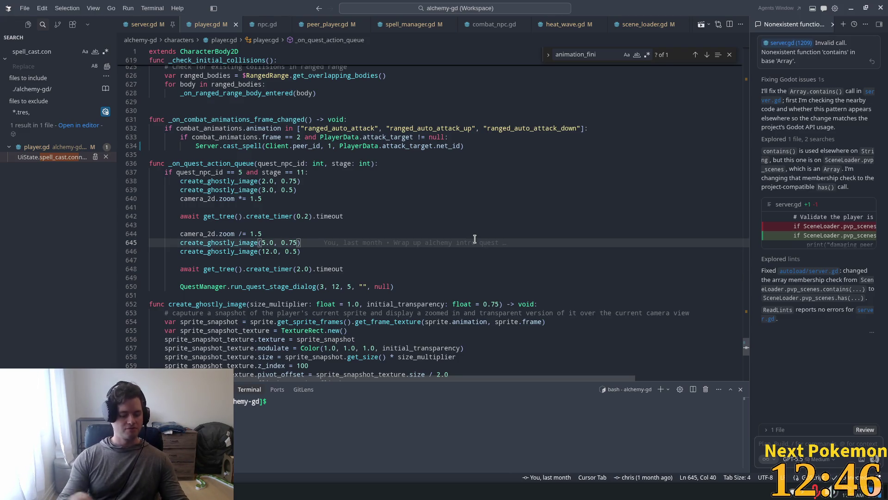
key(ctrl+f)
text(func at)
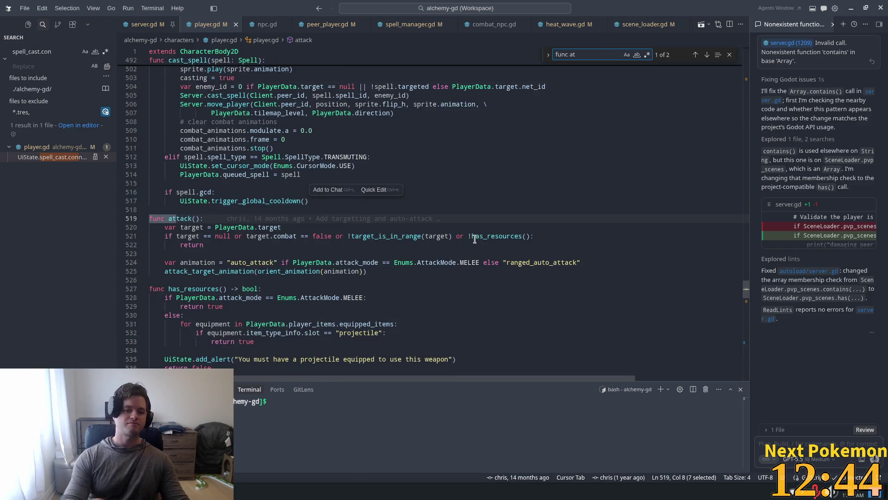
click(458, 262)
Step: Jump to the has_resources and target_is_in_range helper definitions
click(389, 201)
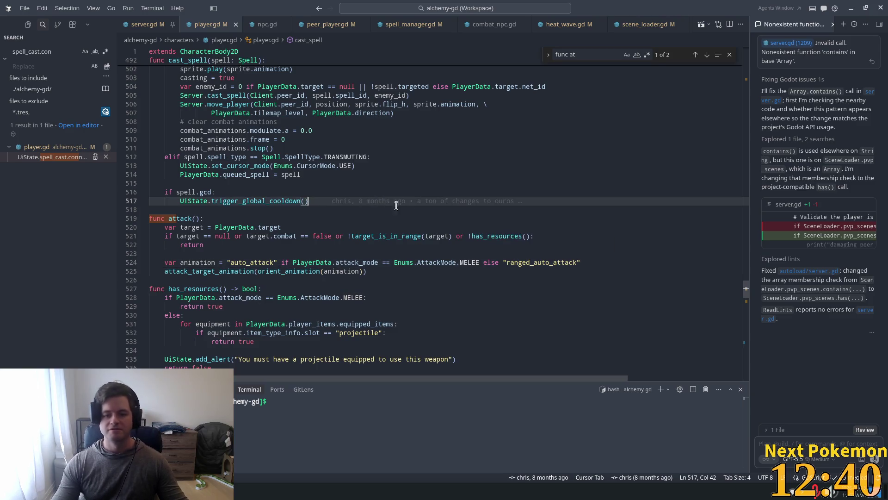
ctrl+click(496, 236)
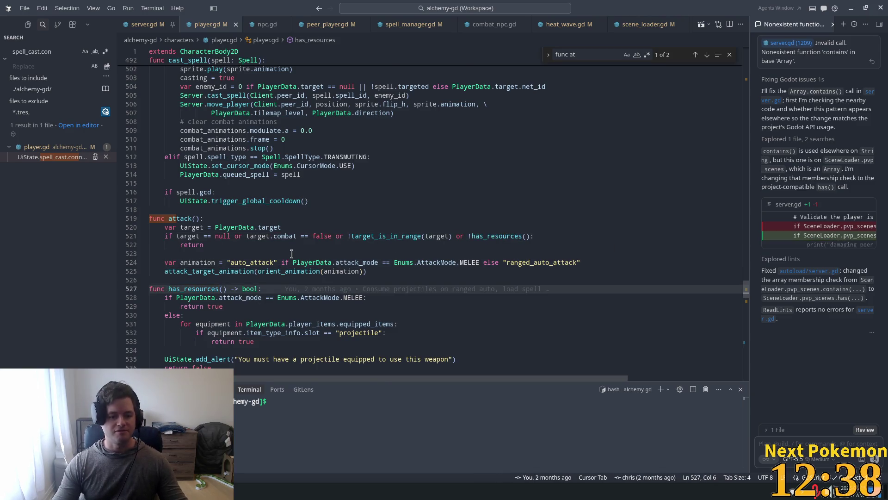
scroll(292, 253, down, 2)
ctrl+click(384, 189)
scroll(367, 255, down, 1)
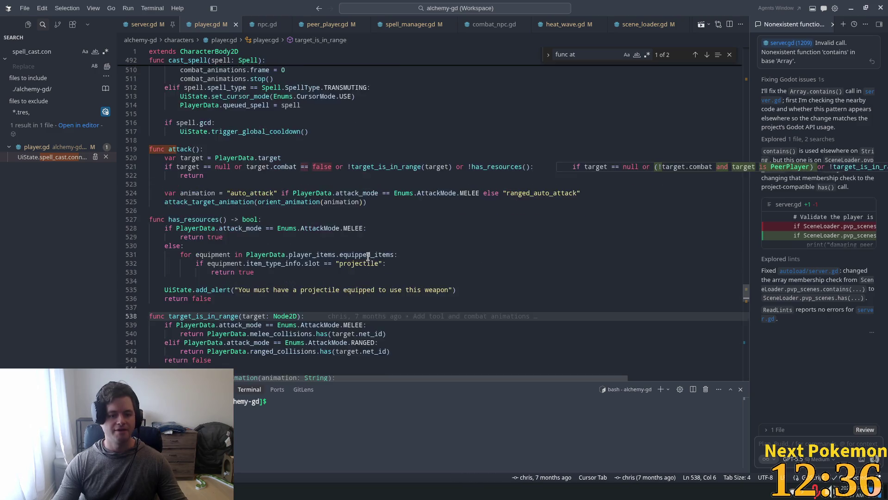
scroll(367, 255, down, 2)
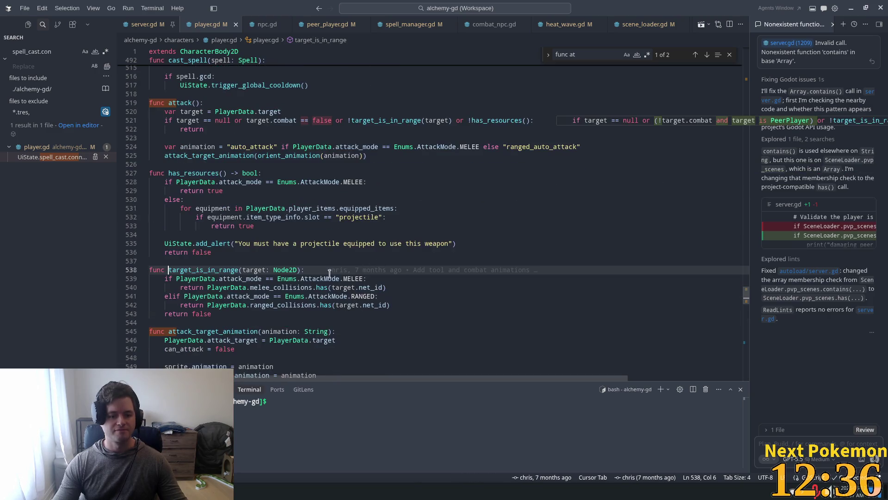
Step: Select PlayerData.melee_collisions on line 540 and search the file for it
click(238, 287)
click(362, 262)
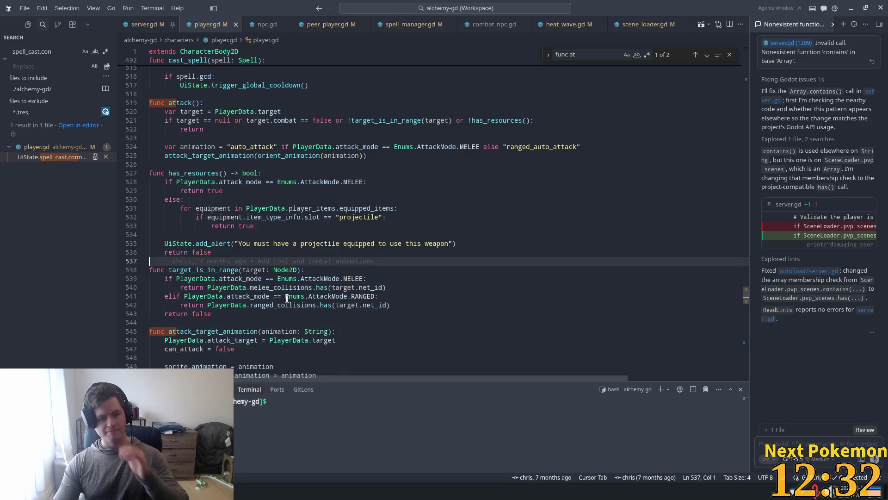
drag(311, 288, 209, 287)
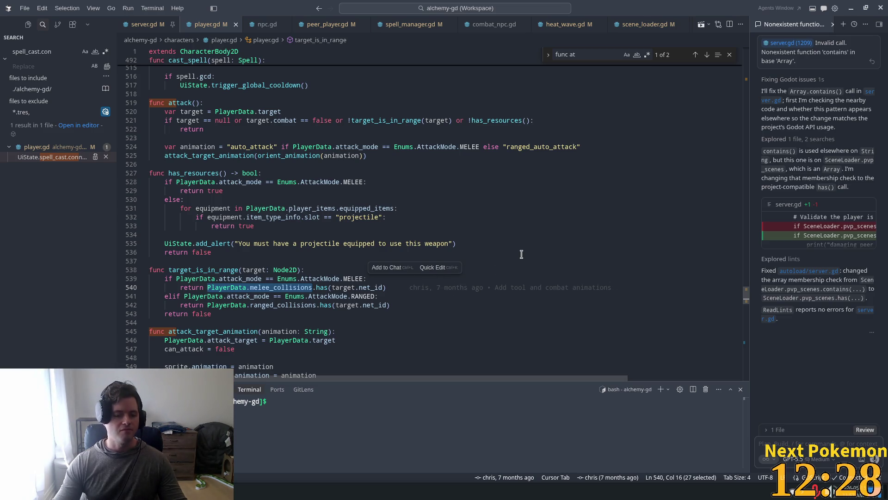
scroll(504, 257, down, 2)
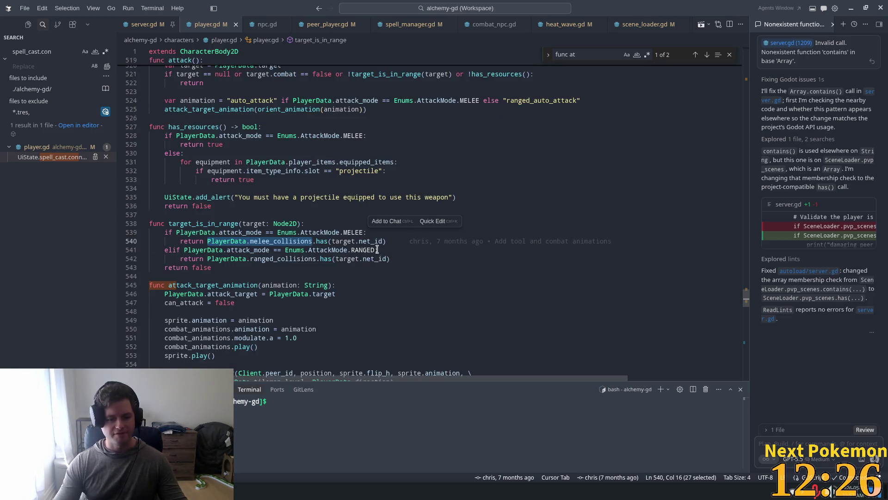
key(ctrl+f)
key(Return)
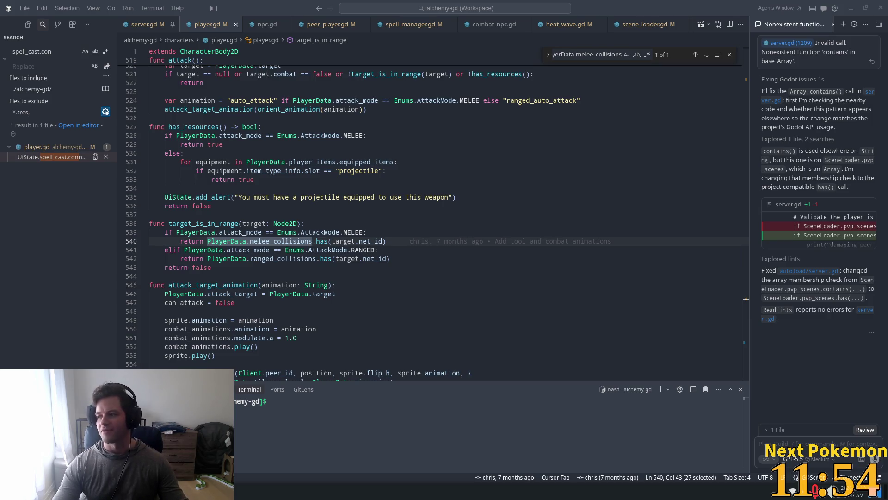
key(alt+Tab)
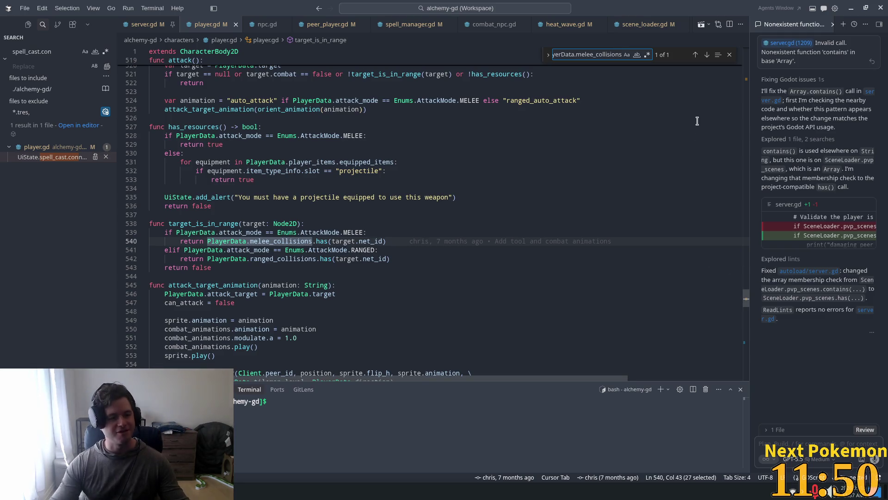
click(730, 56)
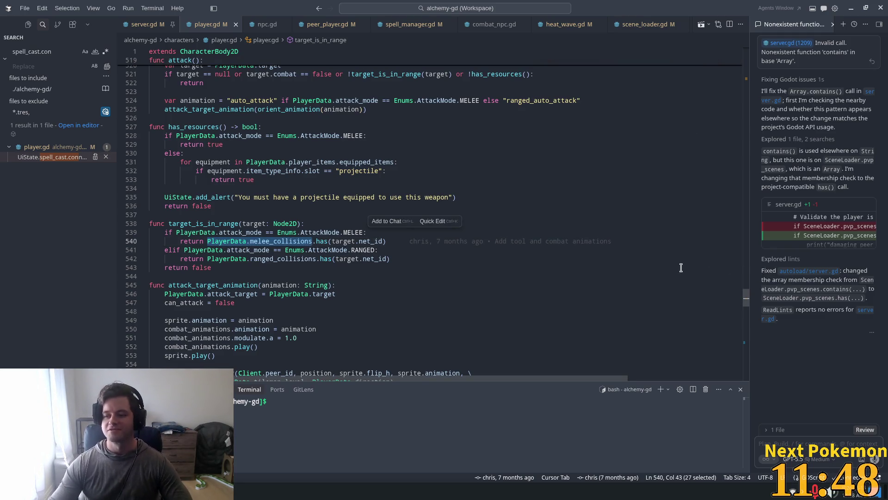
click(375, 259)
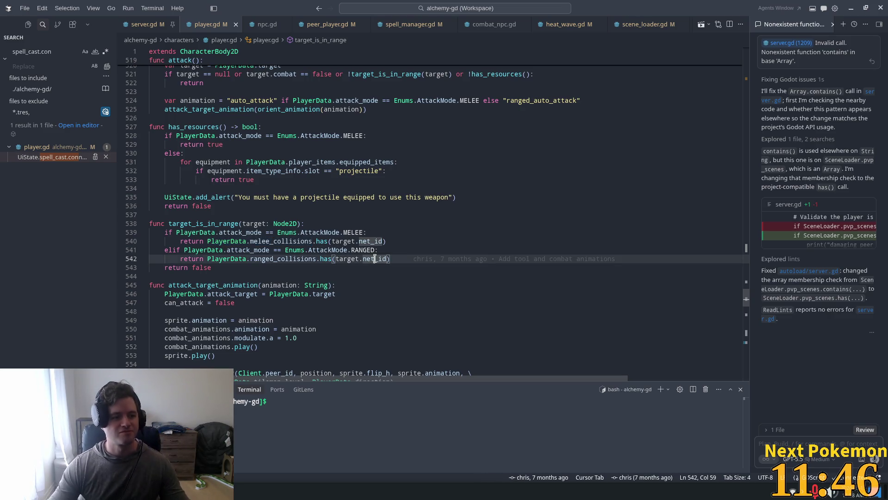
click(449, 226)
click(422, 241)
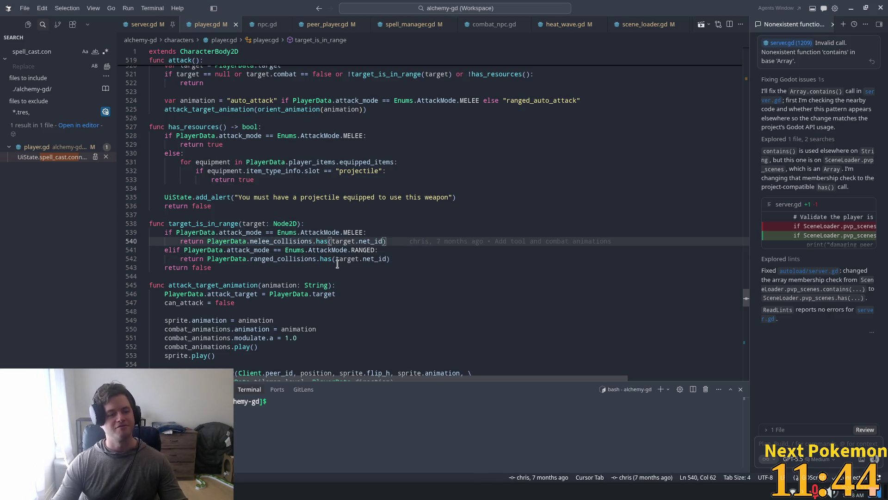
click(404, 259)
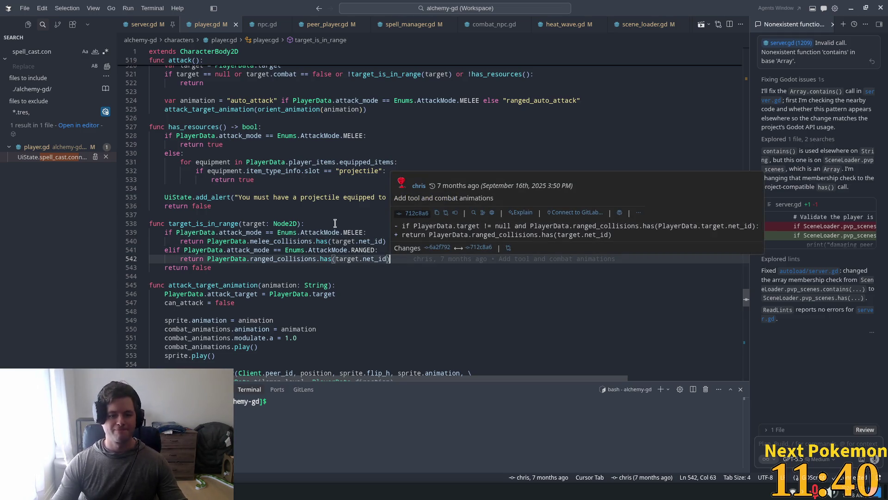
click(397, 248)
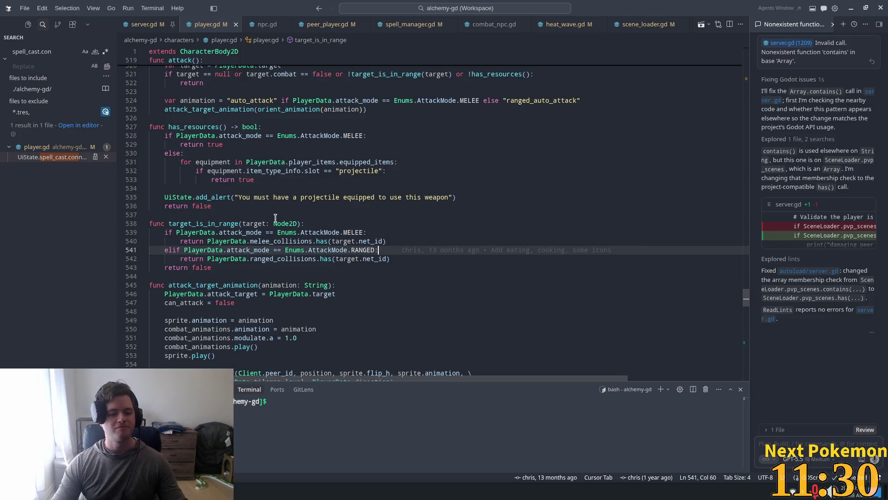
click(289, 233)
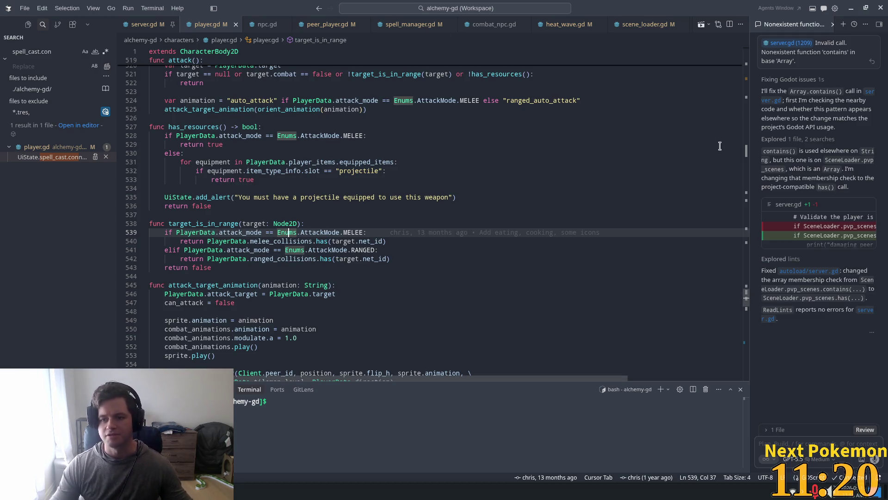
drag(748, 160, 747, 51)
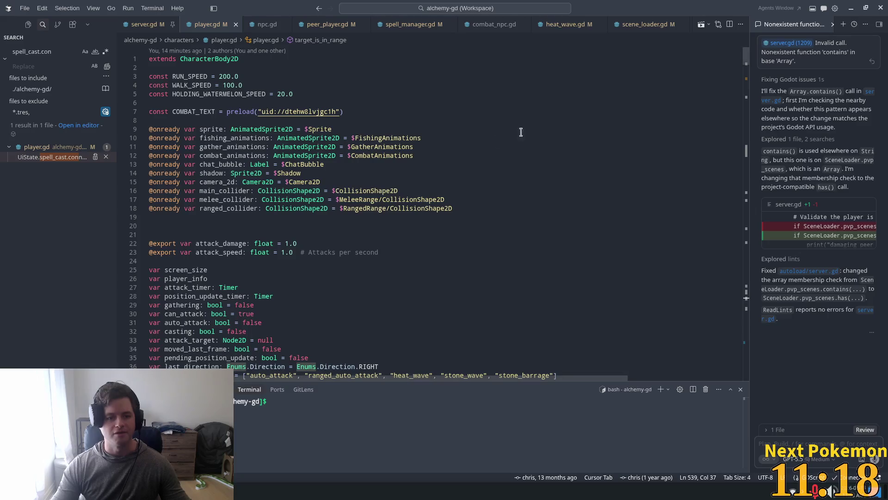
Step: Declare const MELEE_RANGE = 50.0 beneath HOLDING_WATERMELON_SPEED in player.gd, then return to Godot
click(341, 94)
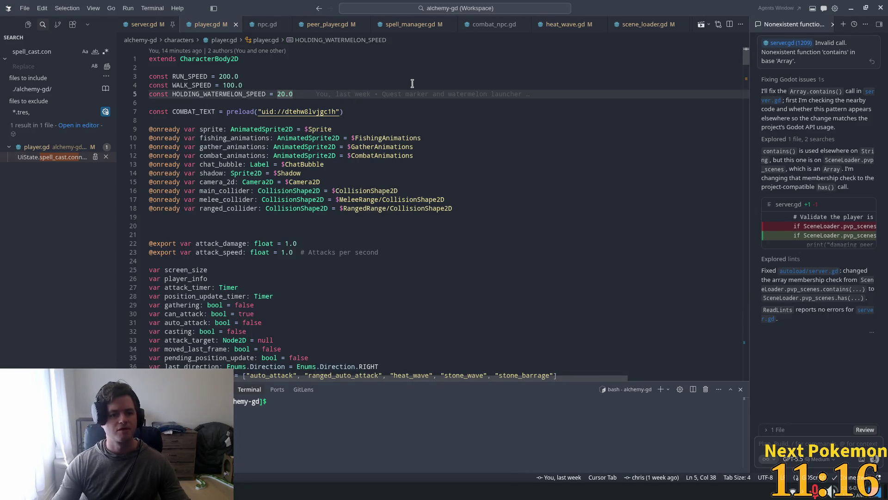
key(Return)
text(const )
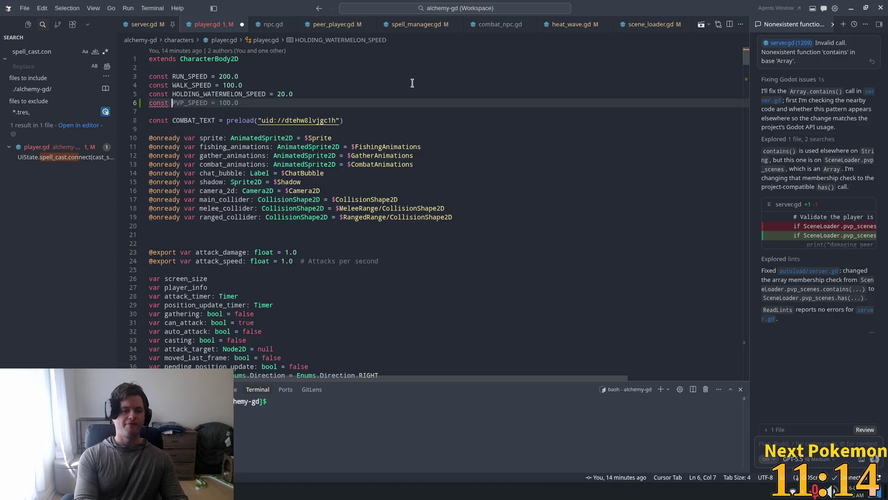
text(MELEE_RANGE = 1.0)
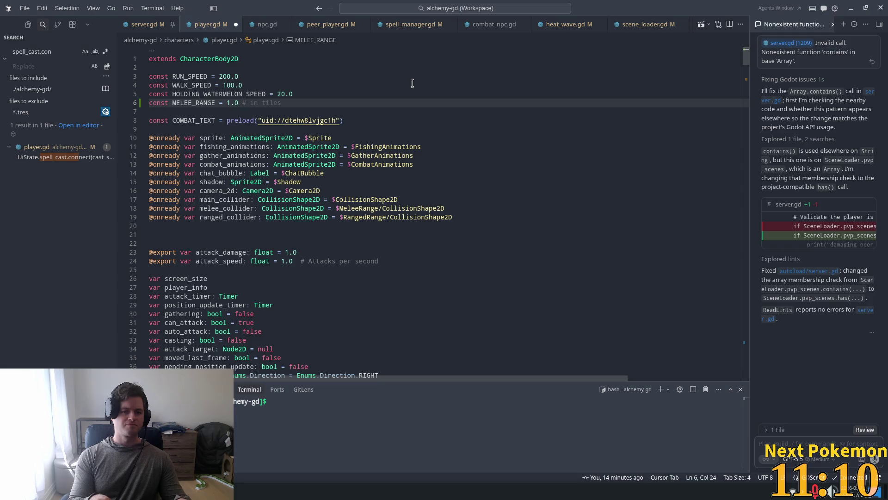
key(shift+Left)
key(shift+Left)
key(shift+Left)
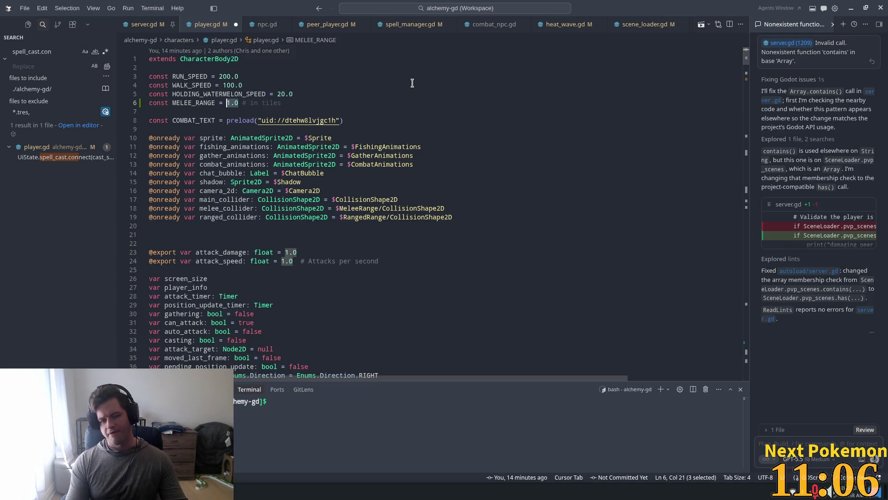
text(50)
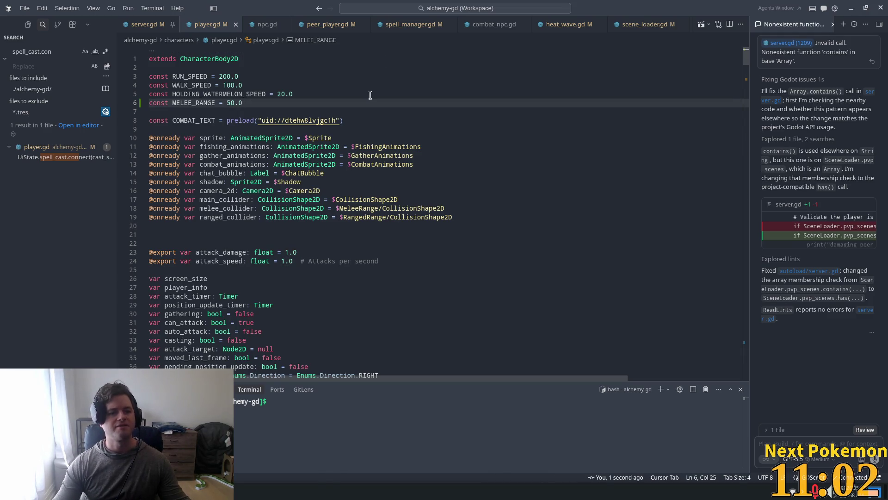
key(alt+Tab)
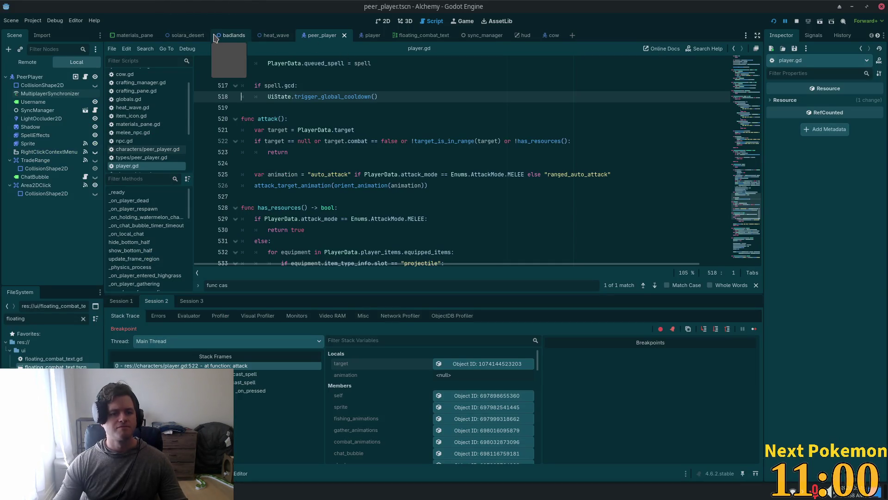
Step: Open player.tscn through Quick Open and view the attack() function's target lookup in player.gd
key(ctrl+alt+o)
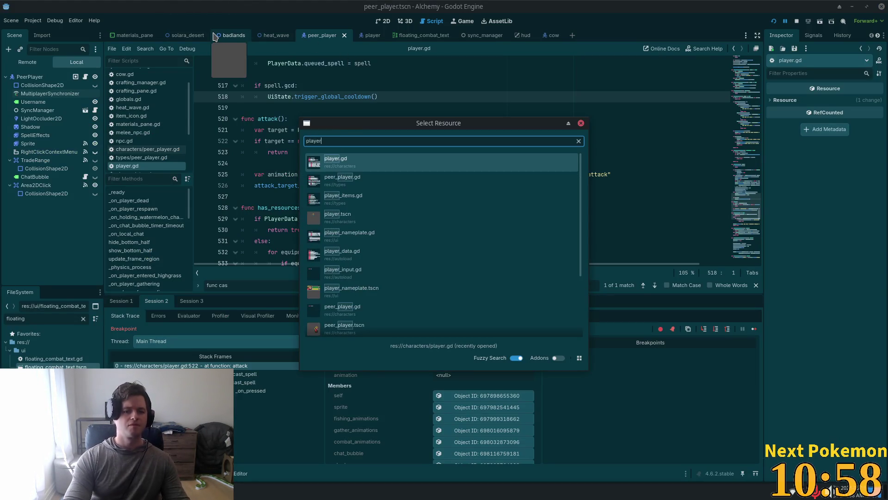
key(Escape)
key(shift+alt+o)
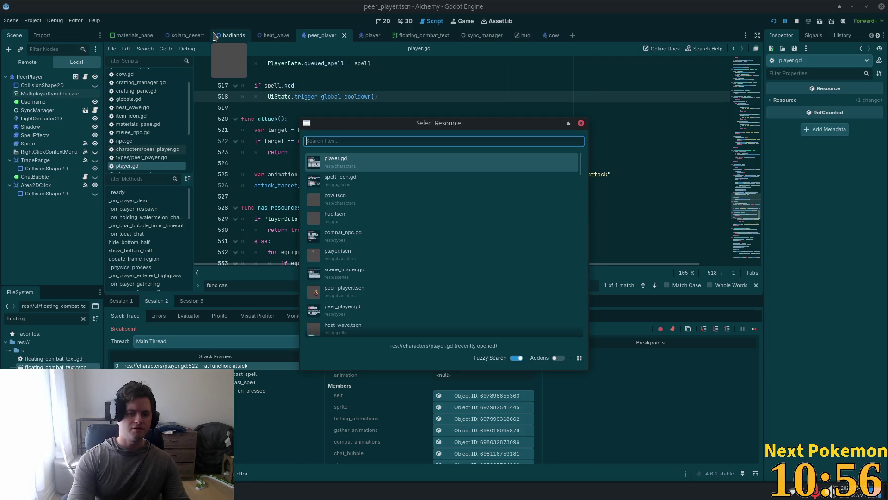
text(player.)
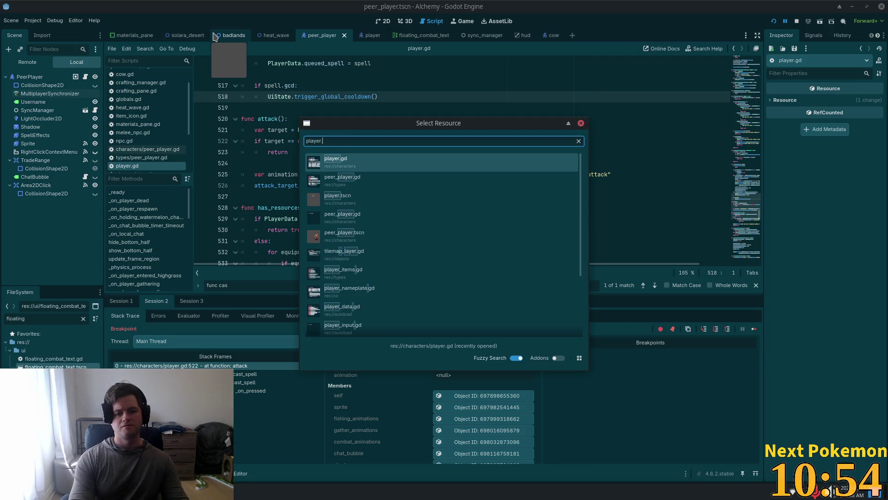
click(401, 198)
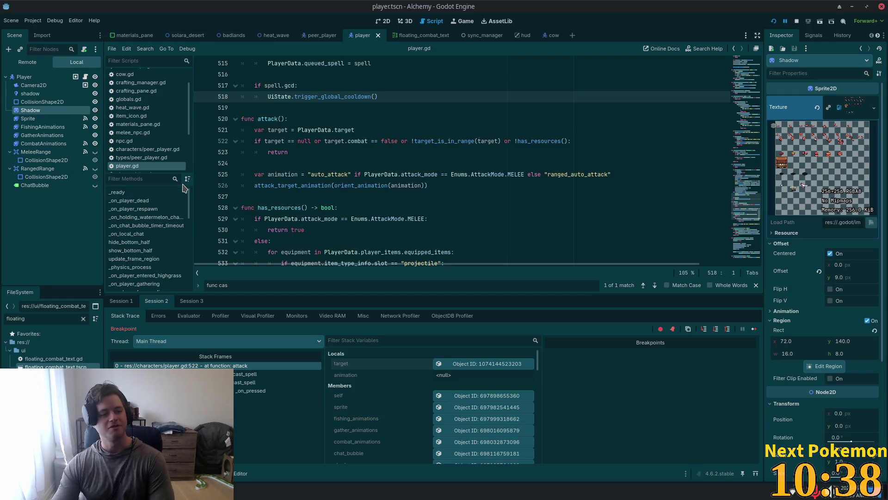
click(308, 106)
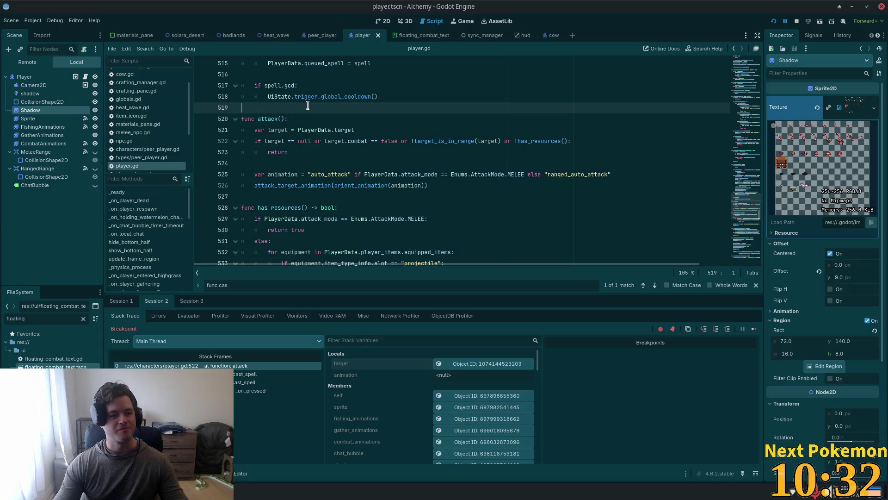
click(479, 134)
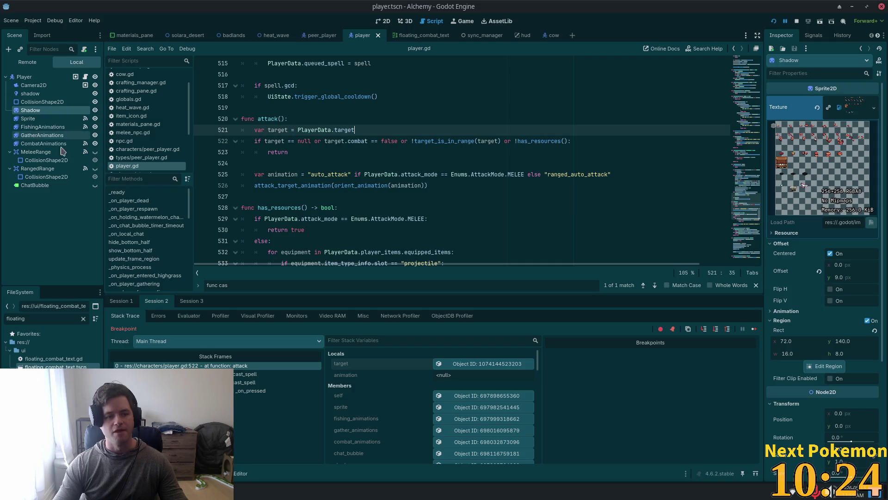
Step: In the 2D view, show then hide the MeleeRange collision circle, save, and return to Cursor
click(384, 21)
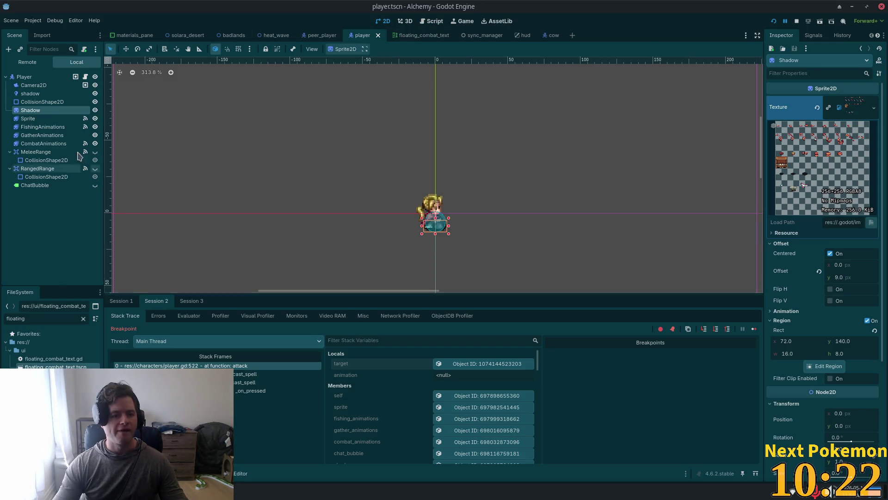
scroll(415, 193, up, 2)
click(36, 152)
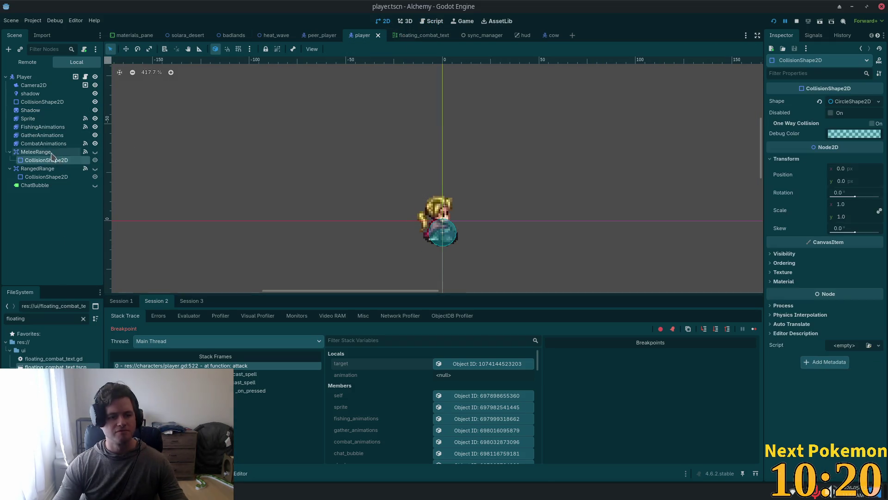
click(95, 152)
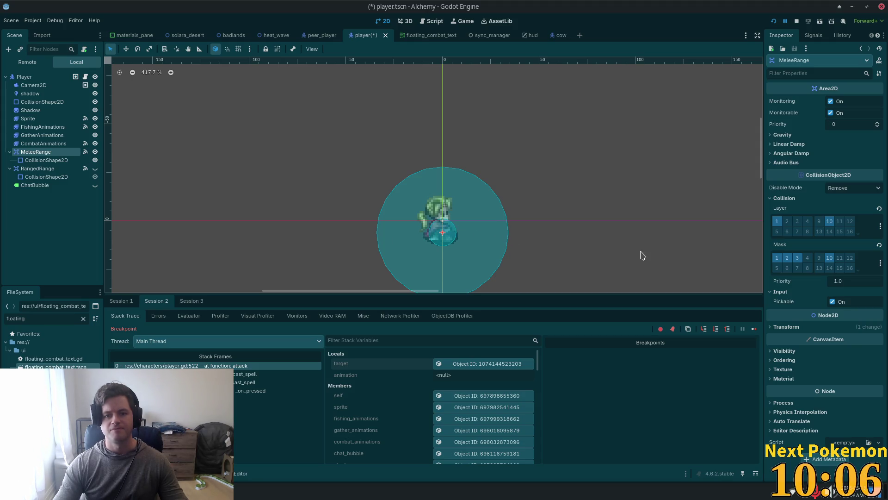
click(95, 152)
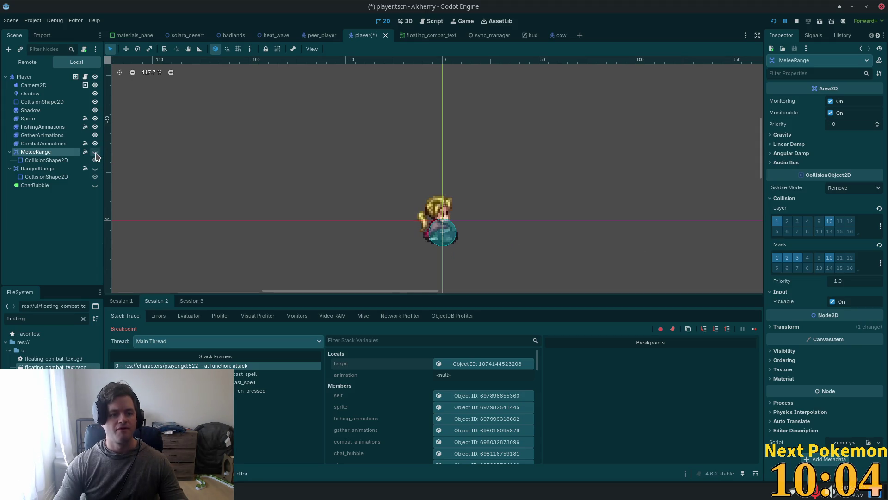
key(ctrl+s)
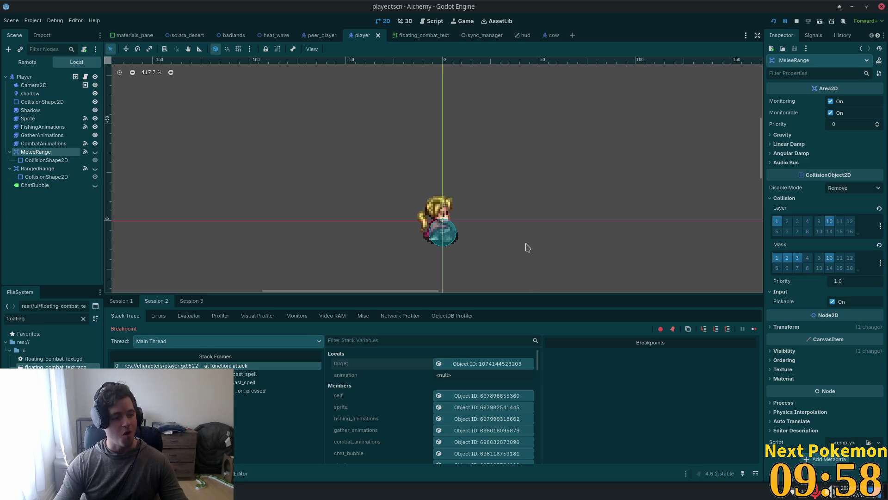
key(alt+Tab)
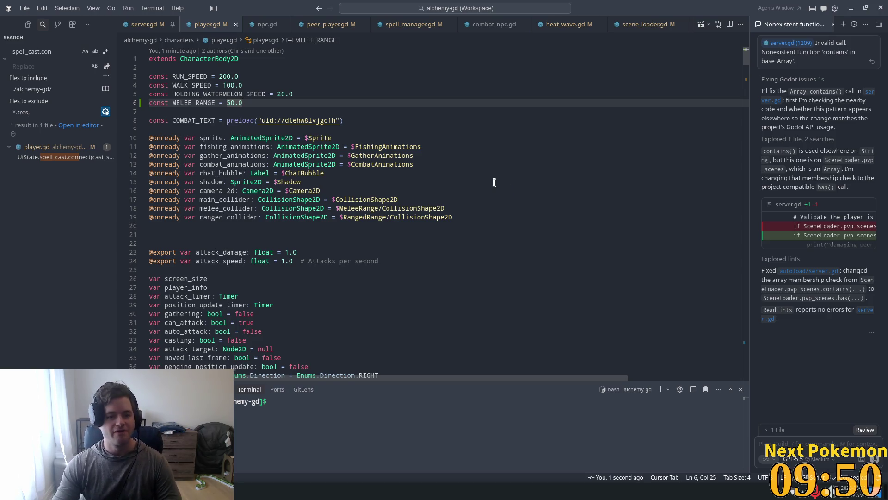
Step: Change the MELEE_RANGE value on line 6 from 50.0 to 32.0
drag(235, 102, 227, 103)
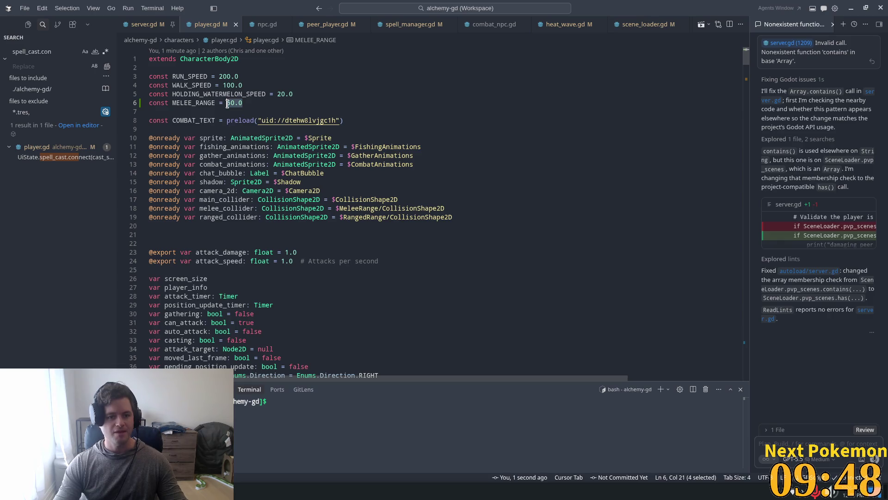
text(32)
click(370, 121)
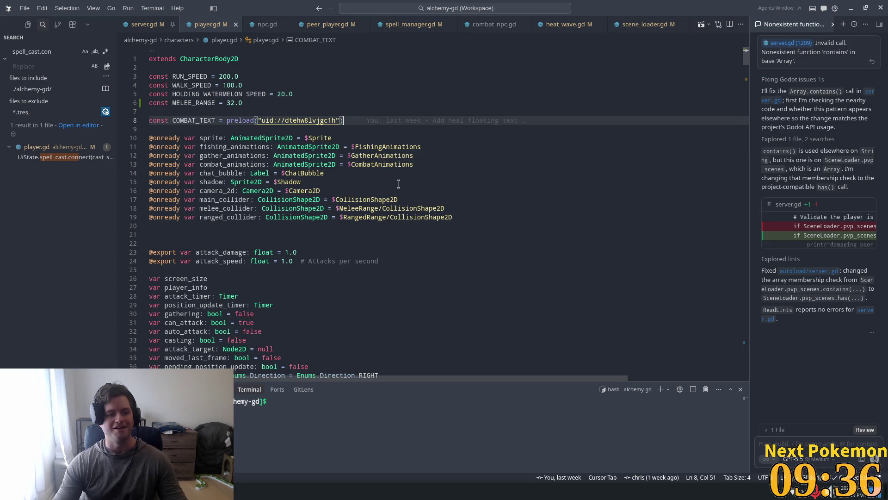
scroll(402, 204, down, 2)
scroll(399, 211, down, 3)
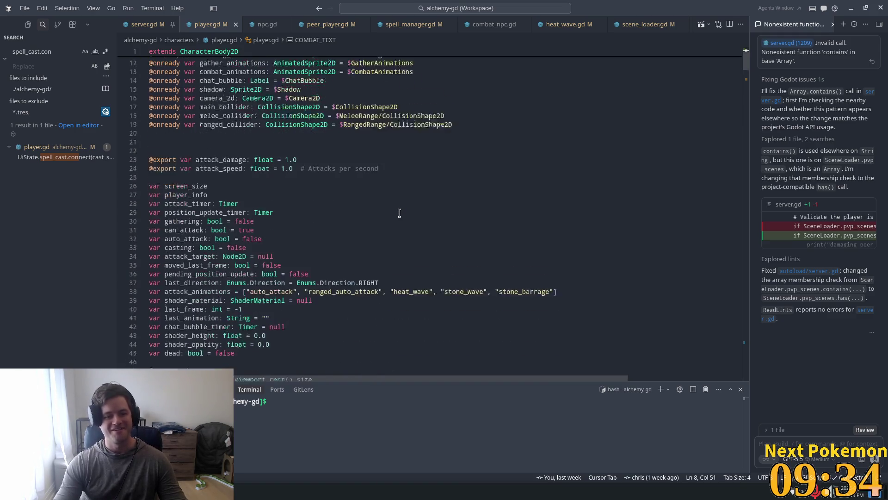
scroll(399, 213, down, 3)
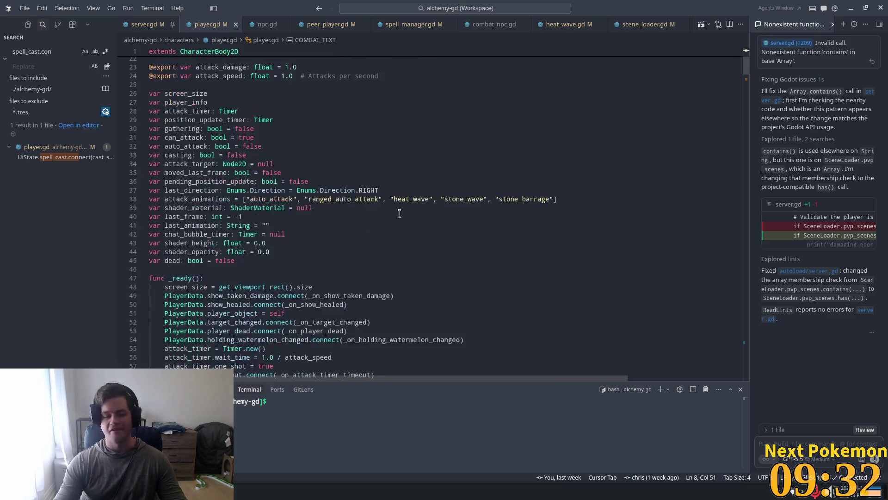
click(310, 137)
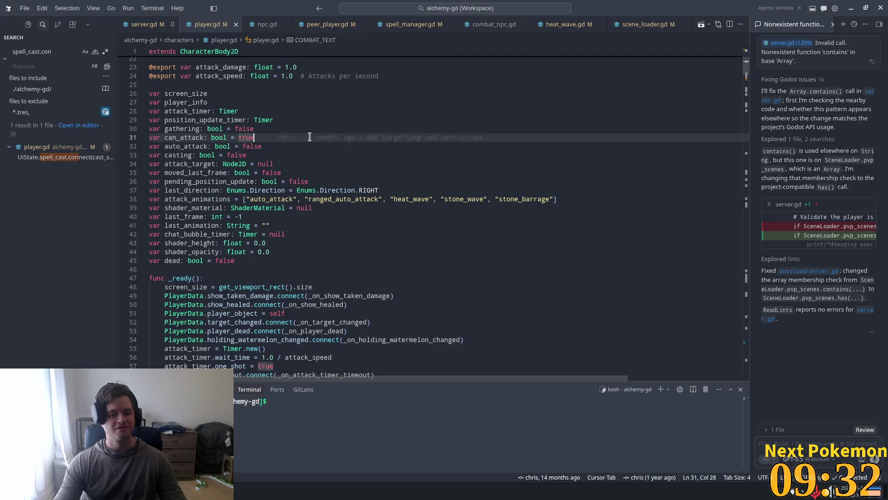
click(326, 172)
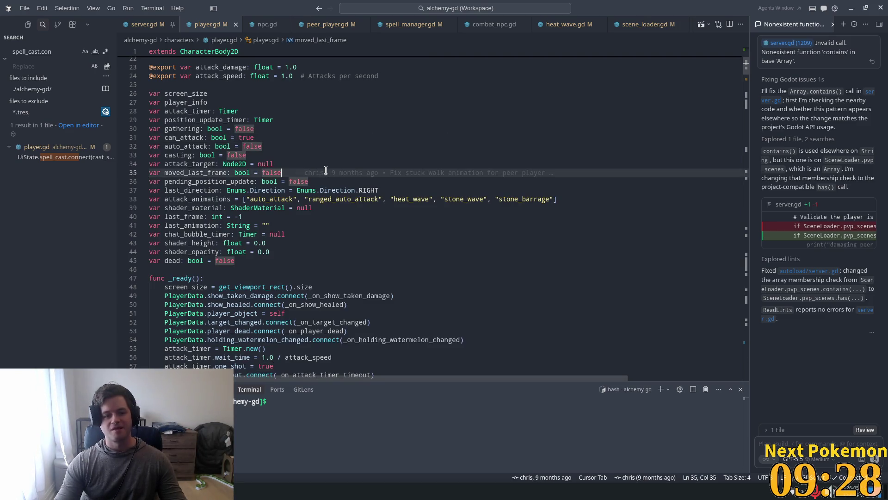
click(364, 216)
scroll(361, 209, down, 4)
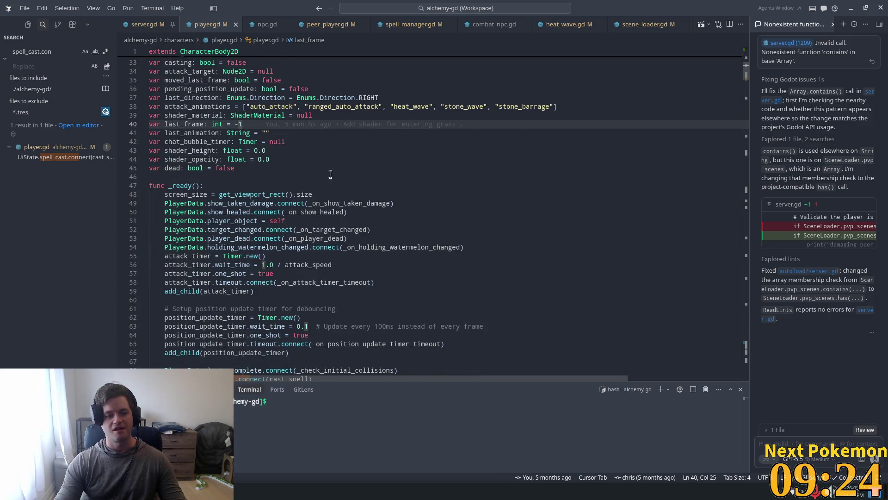
click(284, 144)
click(290, 168)
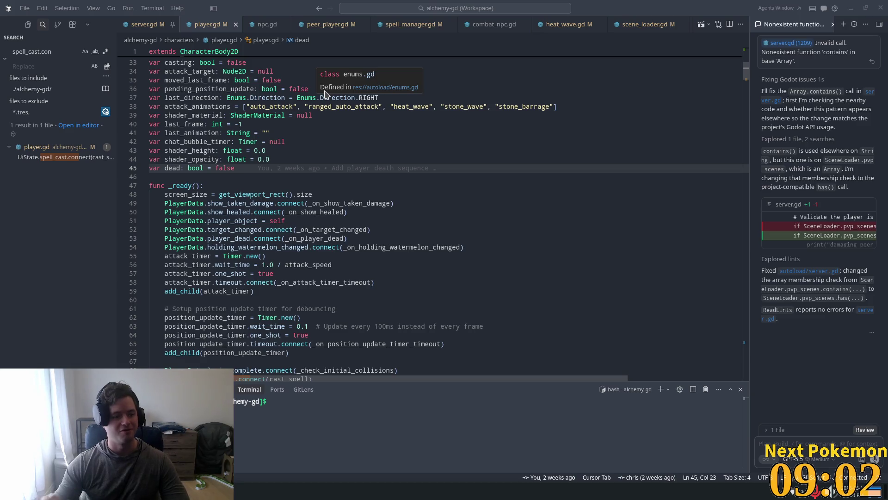
click(350, 220)
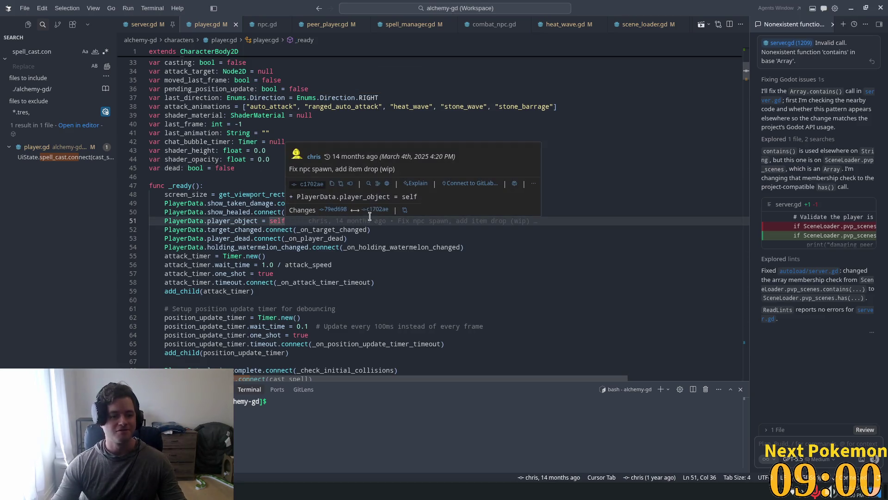
scroll(345, 254, down, 2)
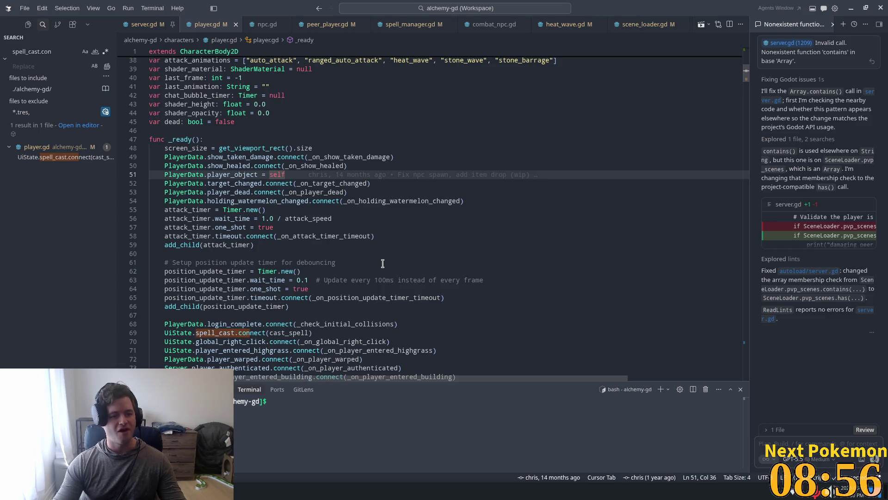
scroll(425, 242, down, 2)
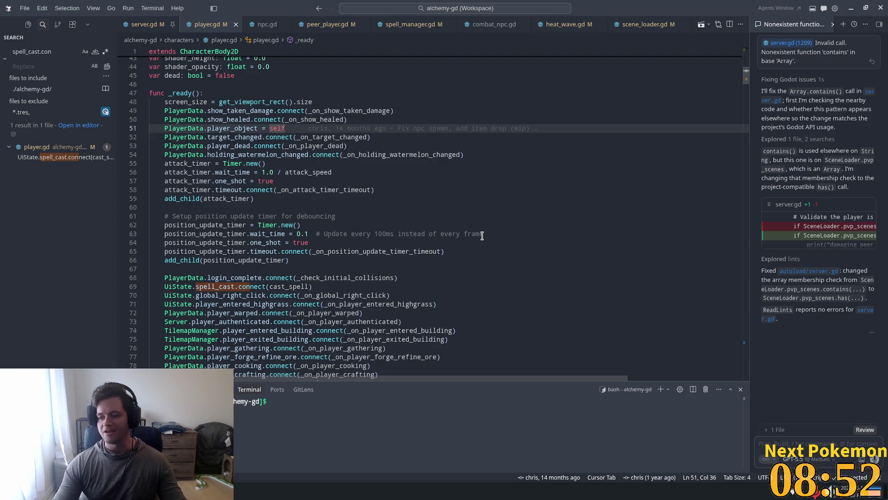
mouse_move(480, 237)
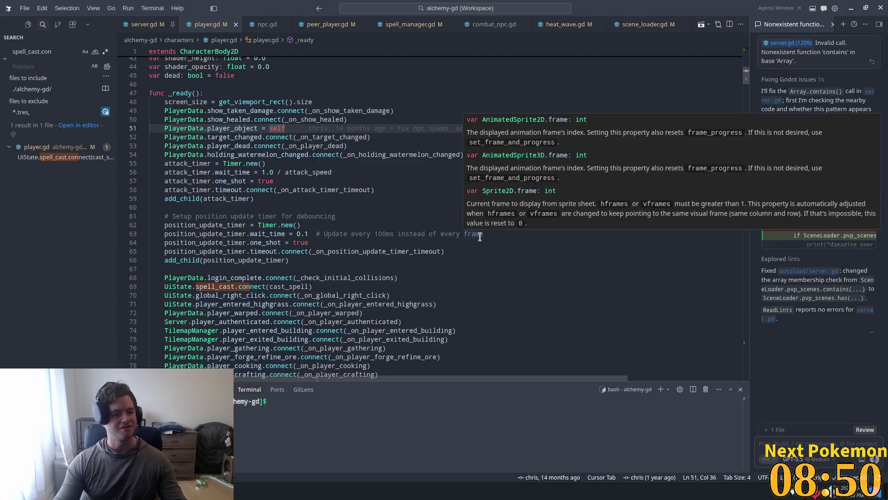
click(349, 220)
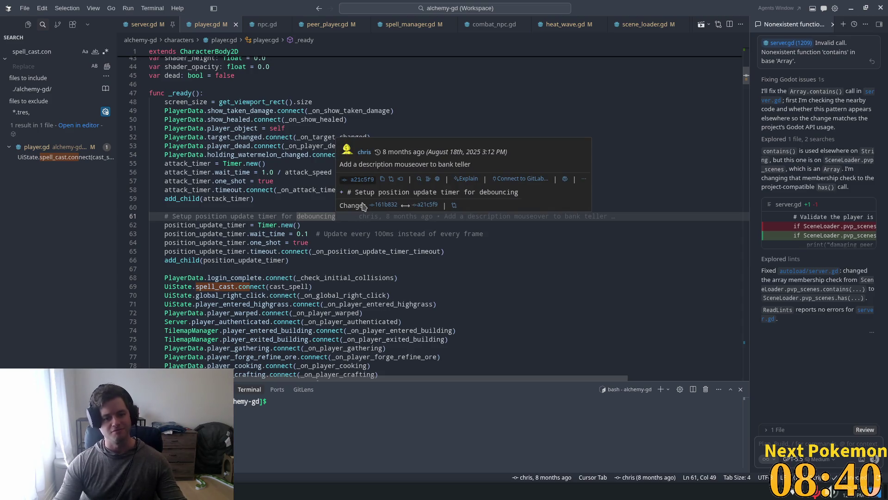
click(254, 189)
click(288, 191)
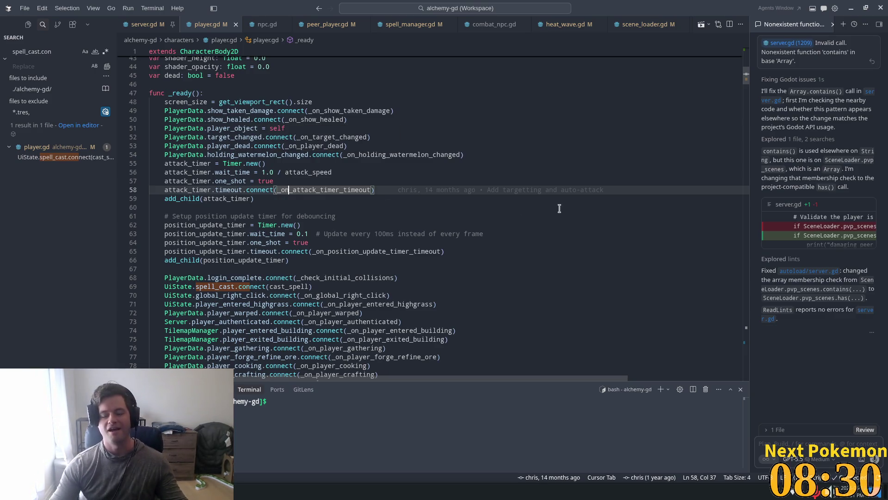
click(312, 146)
scroll(561, 274, down, 4)
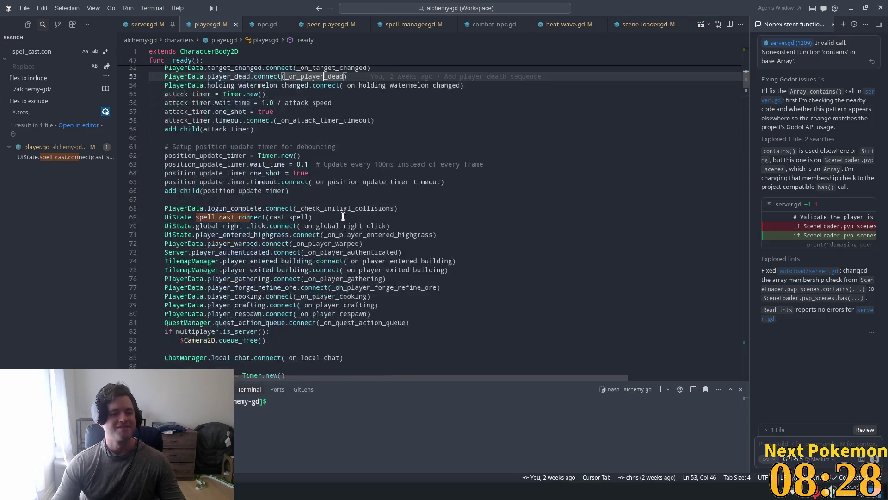
scroll(424, 202, down, 3)
click(460, 72)
scroll(440, 245, down, 3)
click(591, 133)
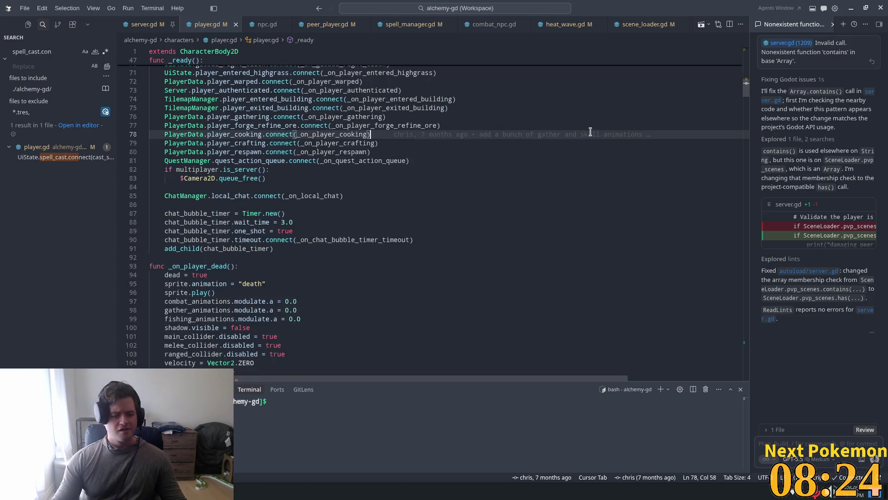
key(ctrl+f)
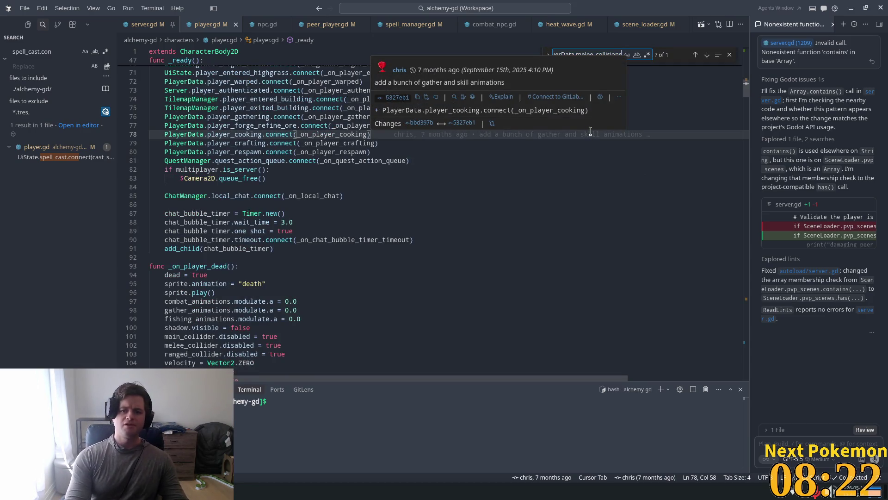
Step: Replace the melee_collisions check in target_is_in_range with distance_to checks against MELEE_RANGE and RANGED_RANGE
key(Return)
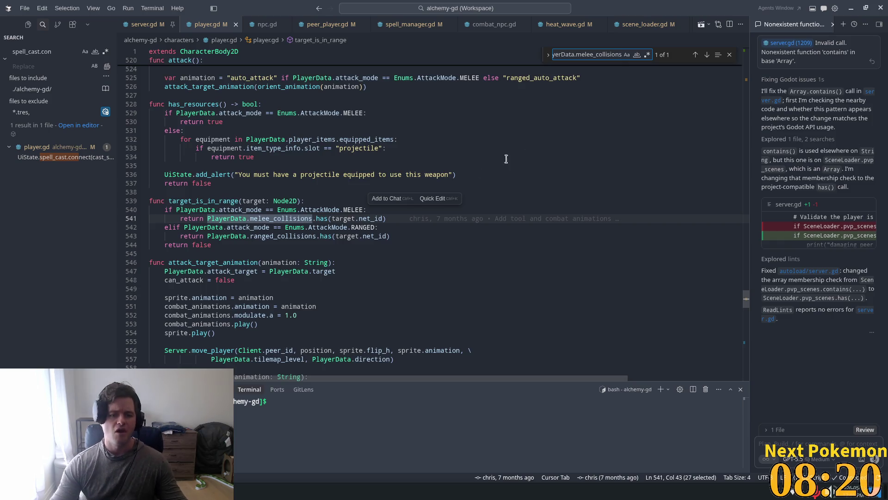
mouse_move(398, 219)
mouse_down()
mouse_move(250, 209)
mouse_move(208, 220)
mouse_up()
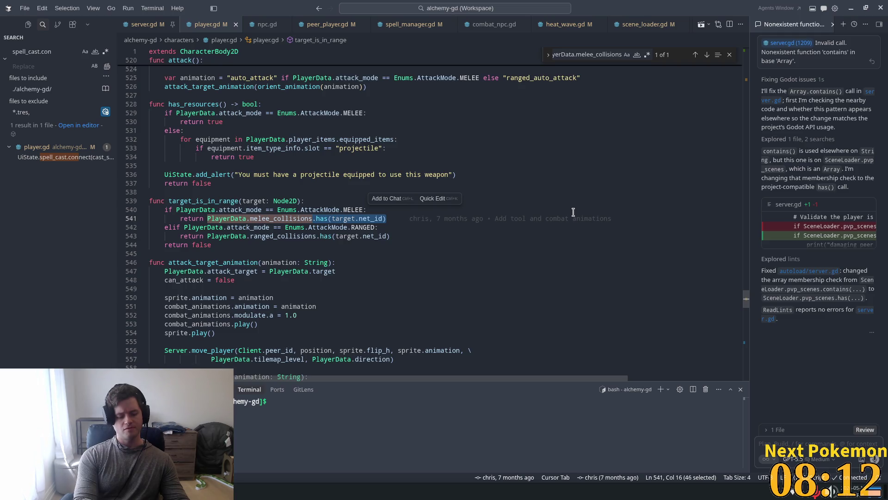
text(posi)
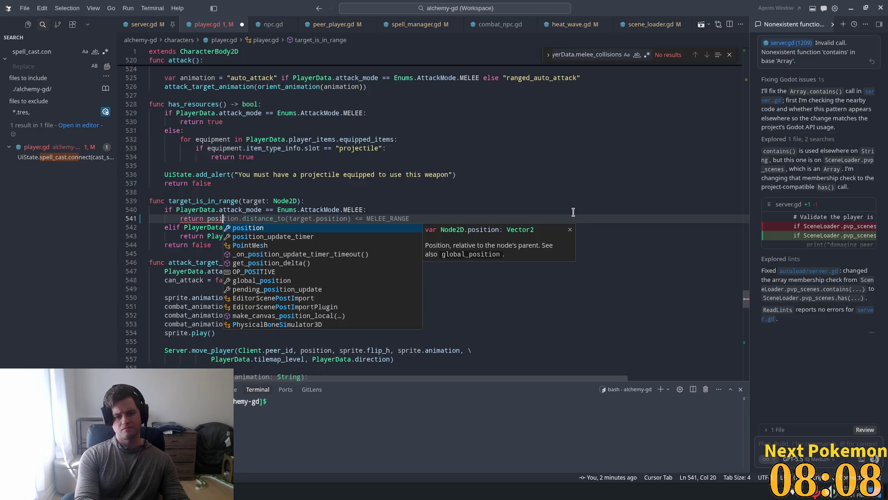
key(Tab)
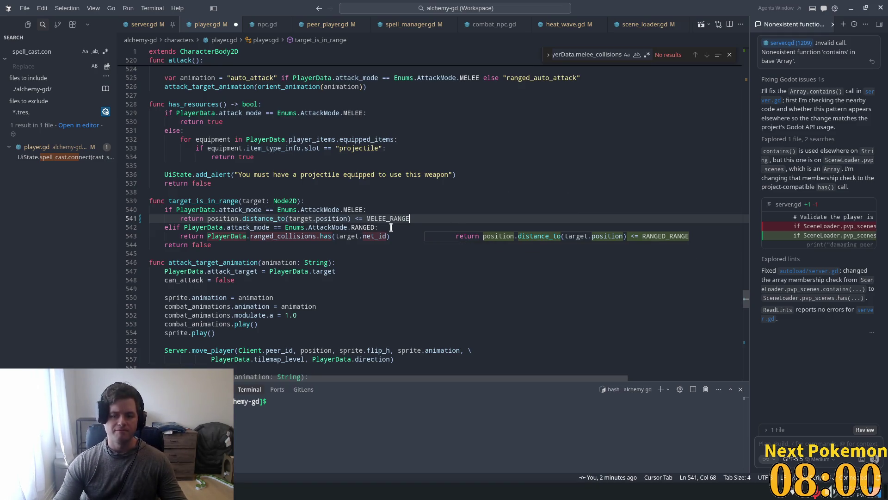
key(Tab)
click(392, 210)
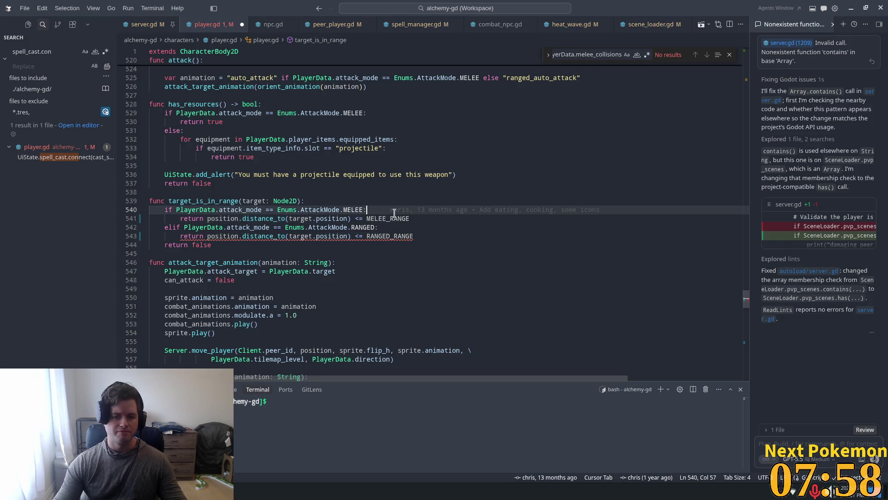
Step: Declare RANGED_RANGE = 128.0 among the top constants and switch to Godot
double_click(392, 236)
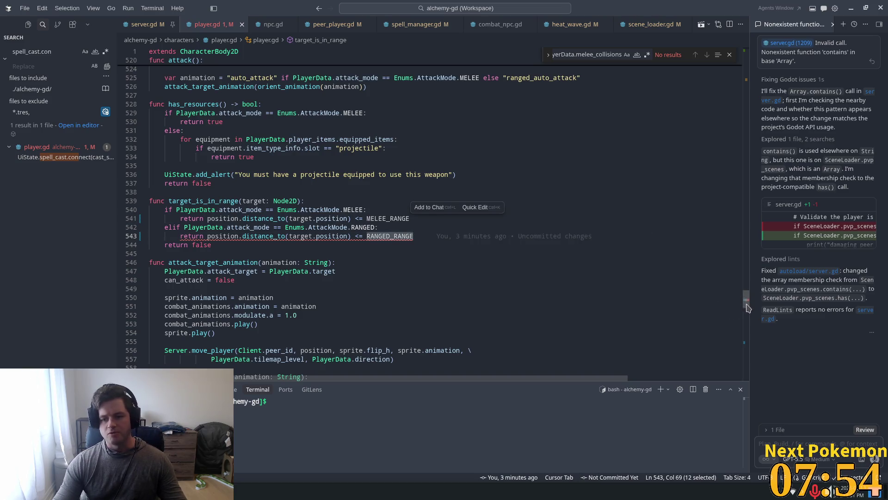
drag(746, 306, 746, 51)
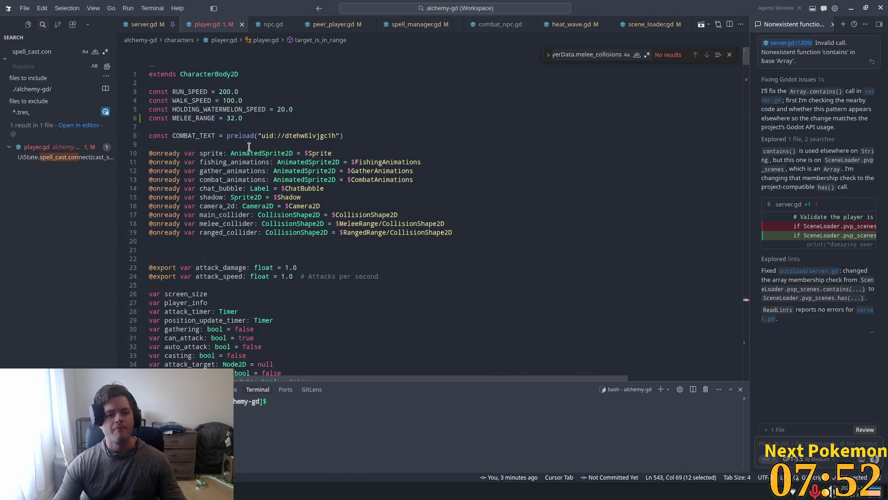
click(263, 113)
key(Tab)
key(Tab)
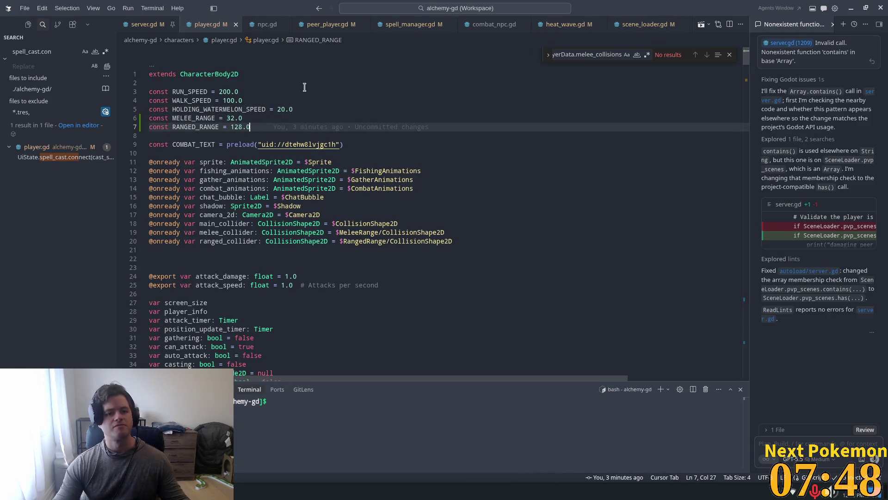
key(alt+Tab)
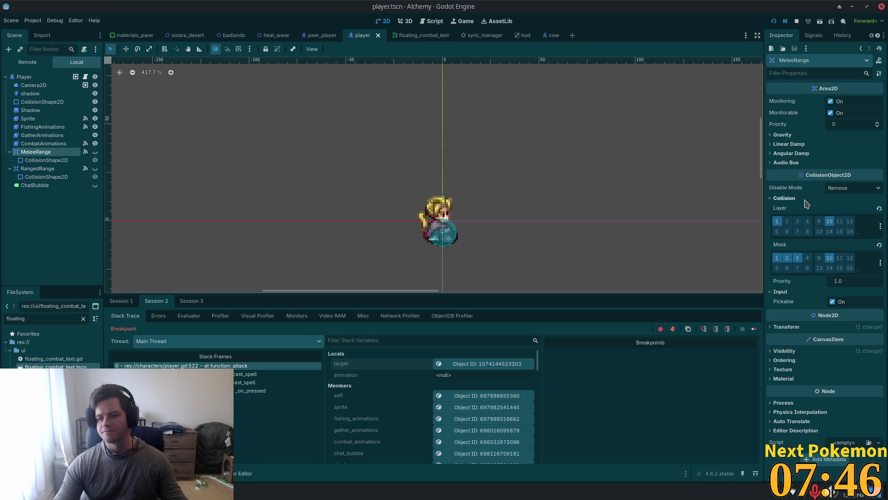
Step: Set the MeleeRange CollisionShape2D's CircleShape2D radius to 32 and save the player scene
click(814, 327)
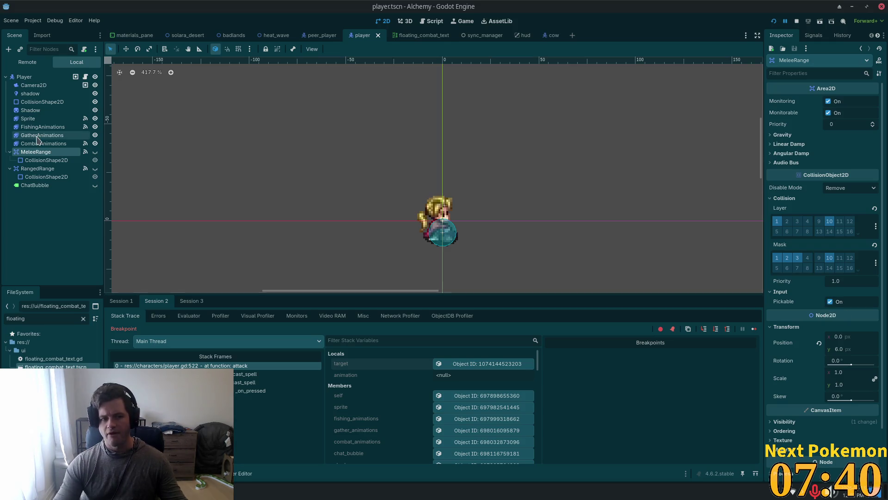
click(46, 160)
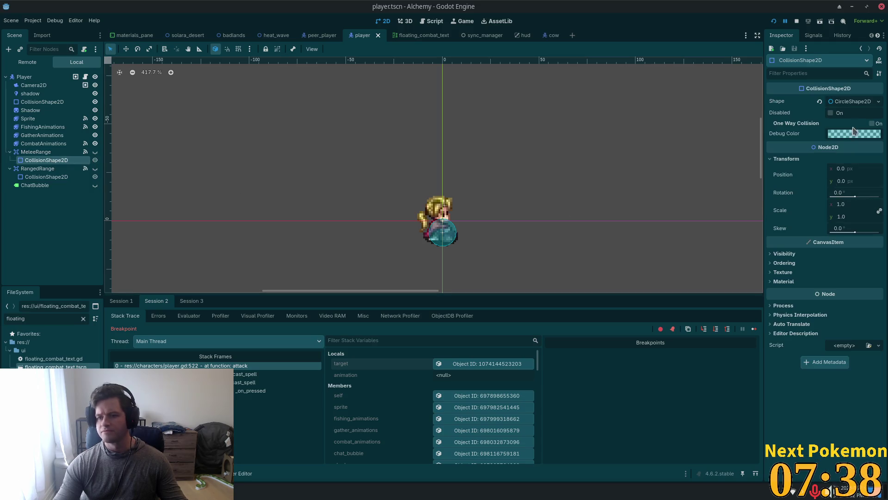
click(862, 102)
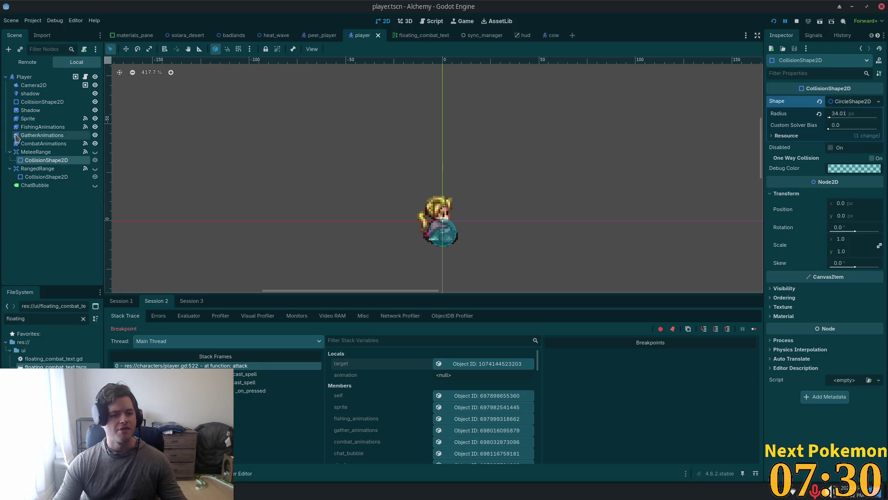
click(856, 113)
text(32)
key(Tab)
key(ctrl+s)
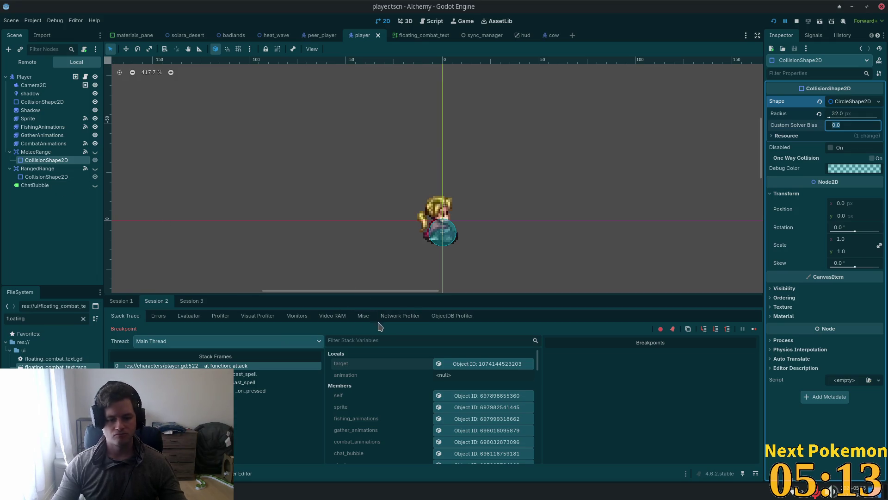
Step: Select the CollisionShape2D under RangedRange in the Scene tree
click(37, 177)
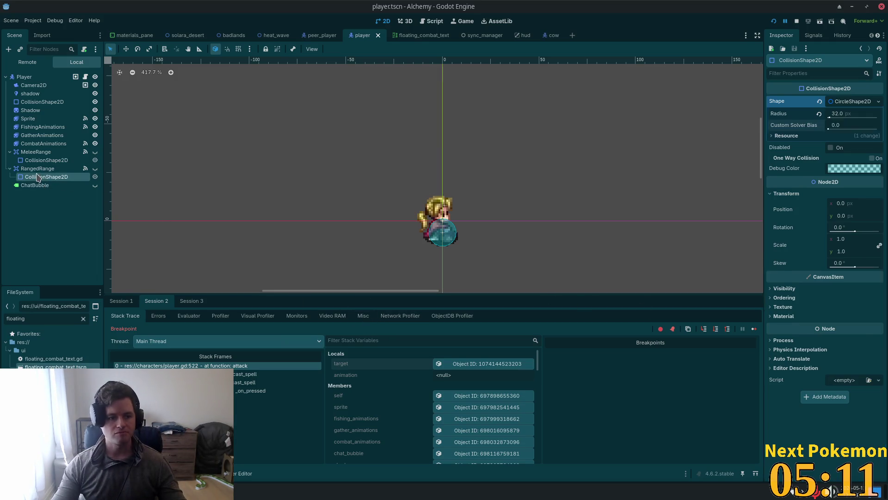
Step: Set the RangedRange circle's radius to 132 and switch back to Cursor
drag(840, 113, 857, 111)
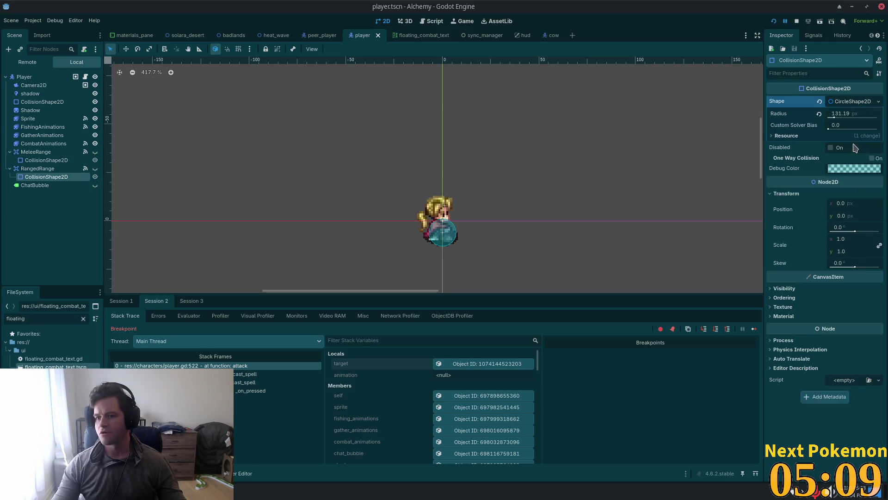
click(856, 113)
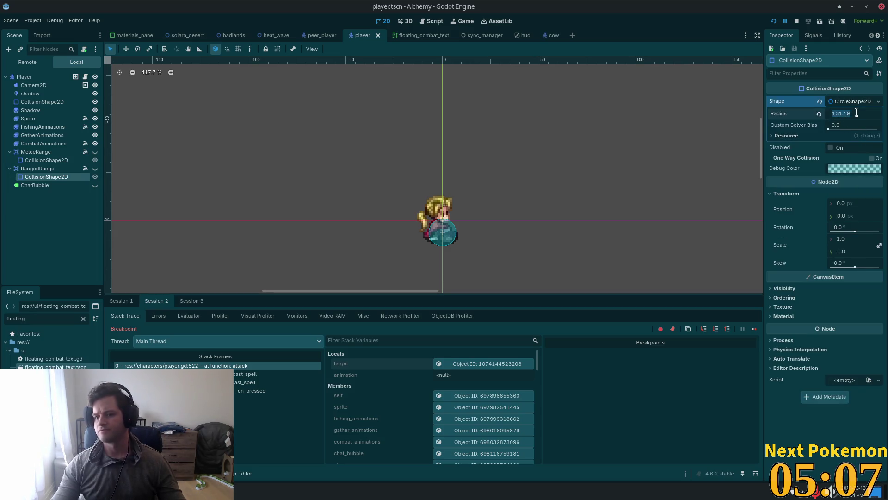
text(132)
key(Tab)
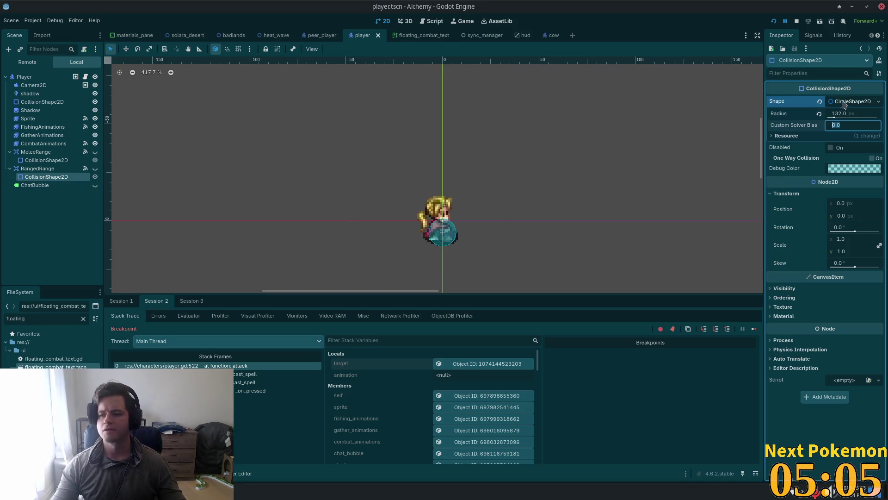
key(alt+Tab)
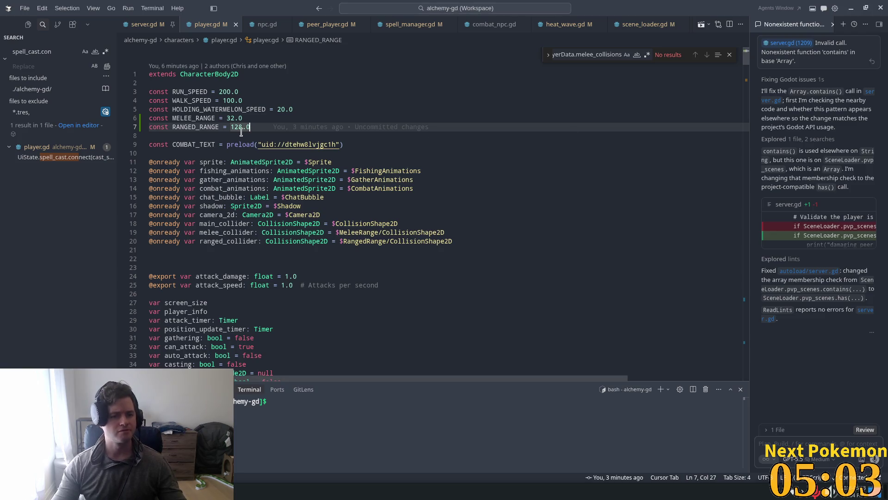
Step: Change RANGED_RANGE from 128.0 to 132.0 in player.gd
drag(242, 127, 235, 127)
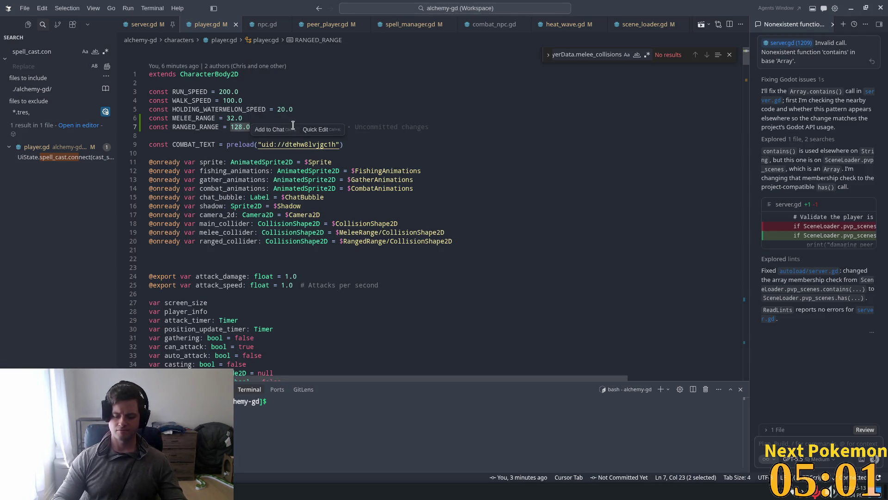
text(32)
click(291, 115)
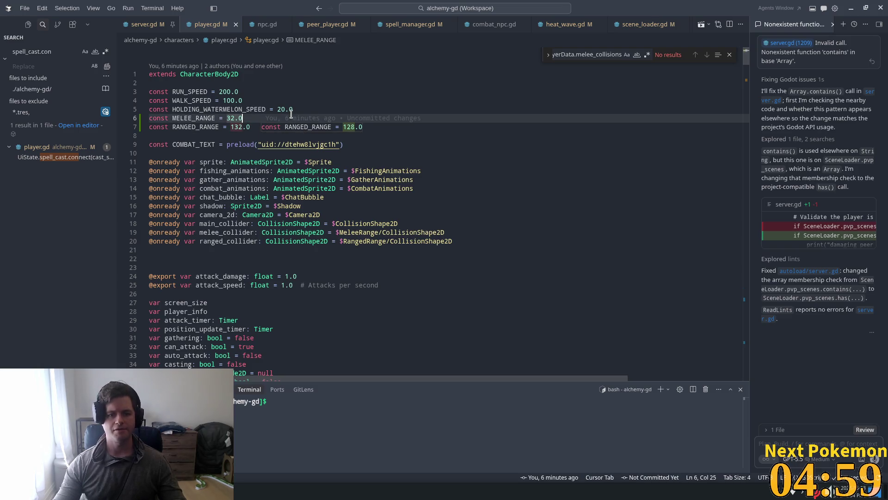
click(253, 79)
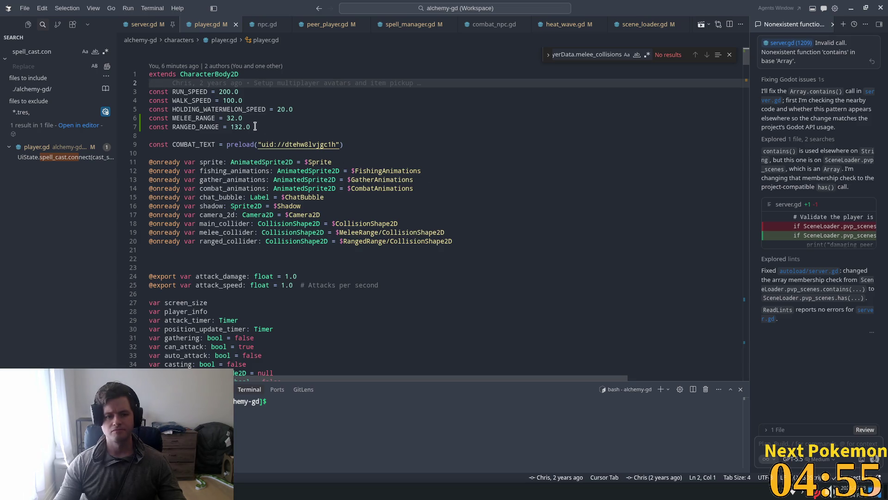
Step: Convert the MELEE_RANGE, RANGED_RANGE and speed constant declarations to use :=
click(213, 118)
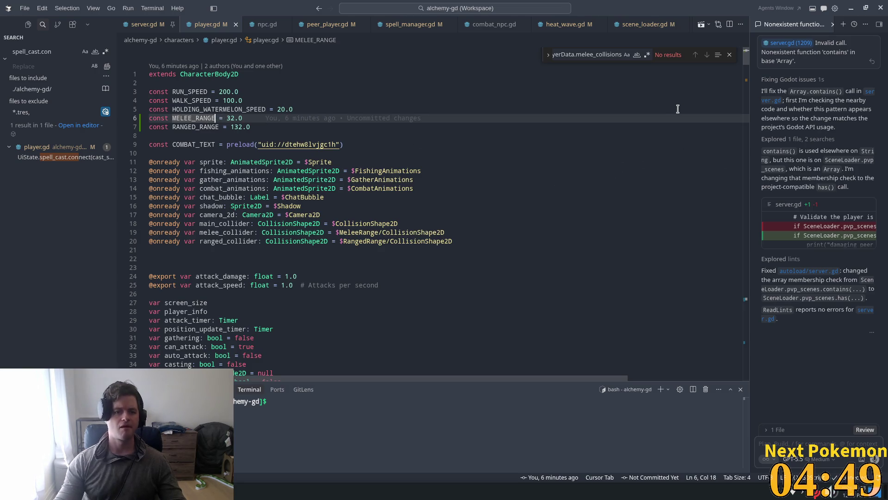
text(:)
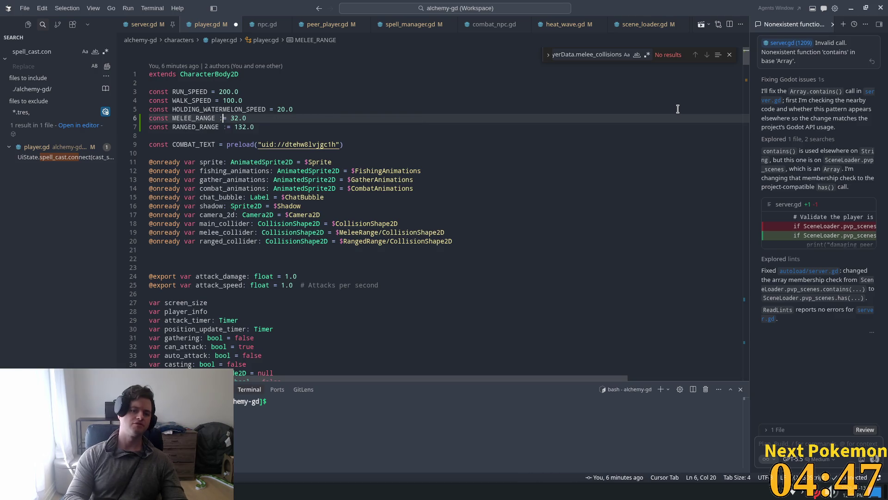
key(Tab)
key(Tab)
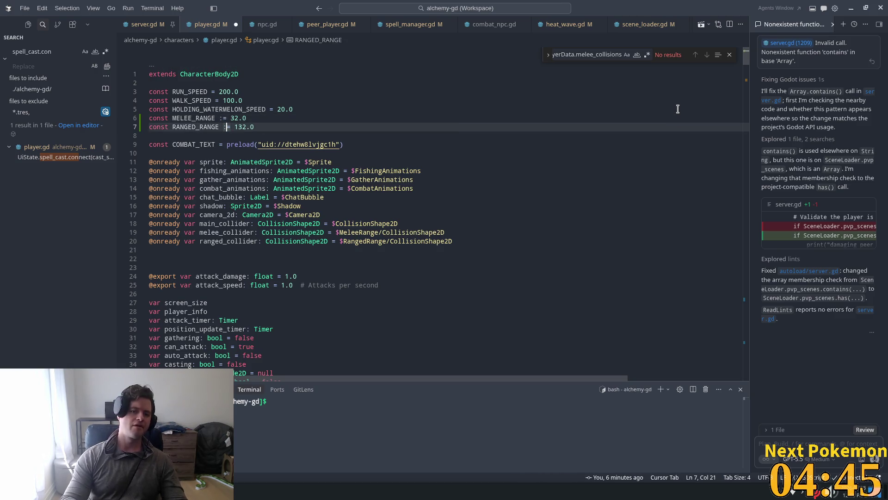
click(278, 104)
key(Tab)
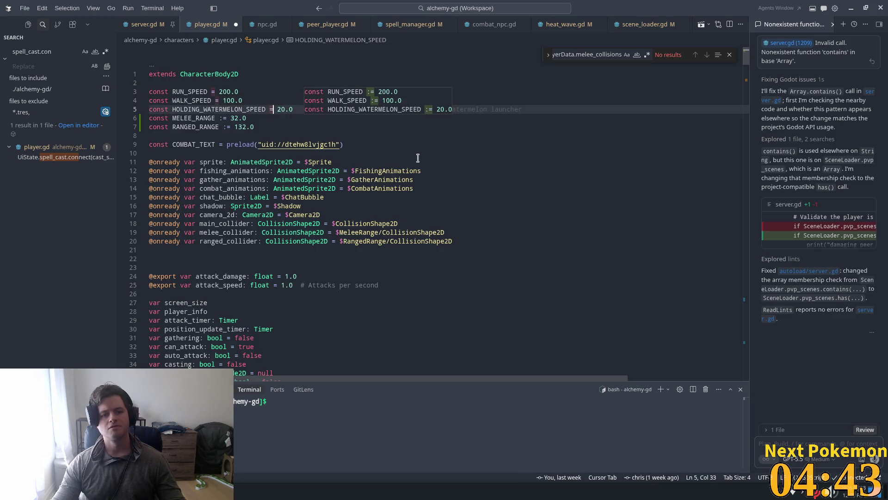
key(Tab)
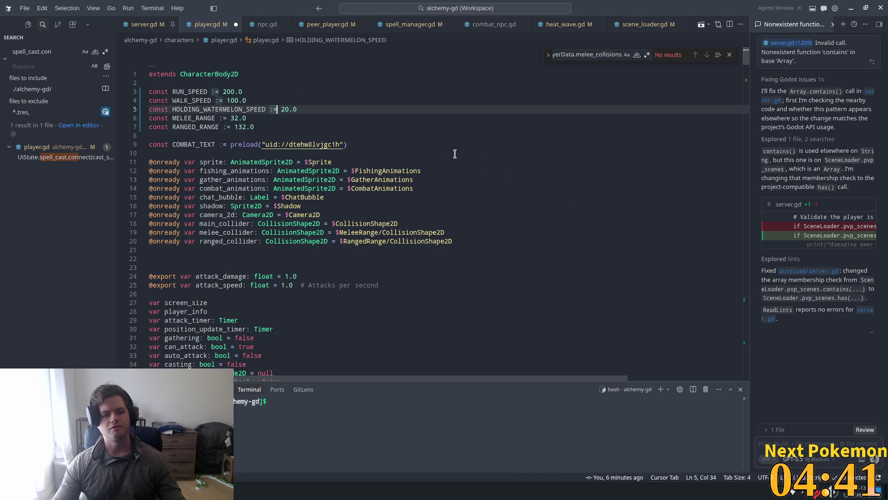
click(444, 135)
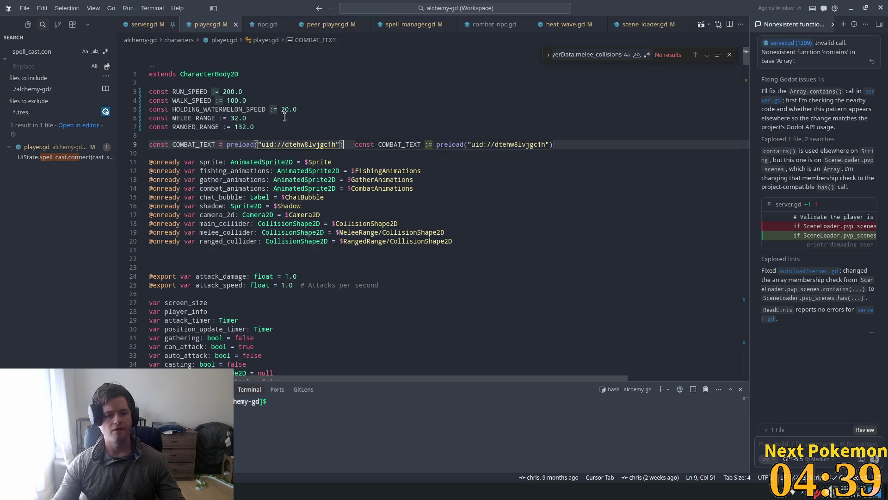
click(263, 109)
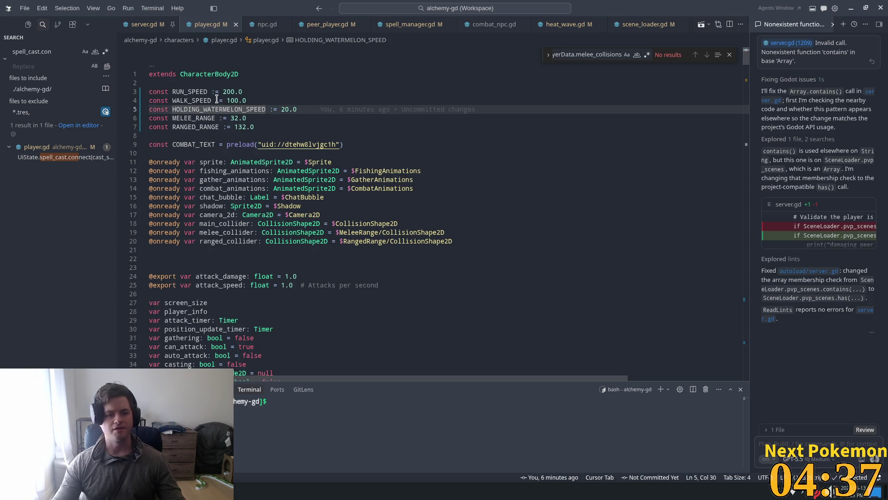
Step: Relaunch the Alchemy game from Godot's Run Project button
scroll(516, 116, down, 2)
scroll(446, 207, down, 1)
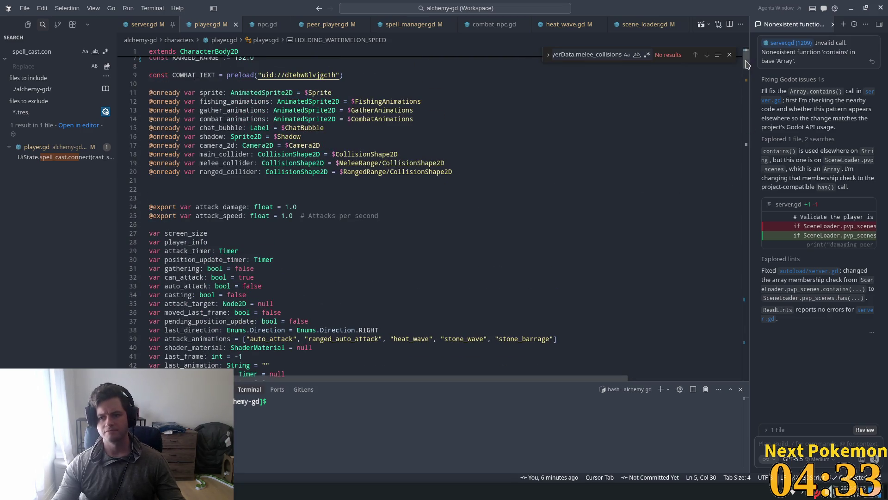
drag(747, 65, 745, 83)
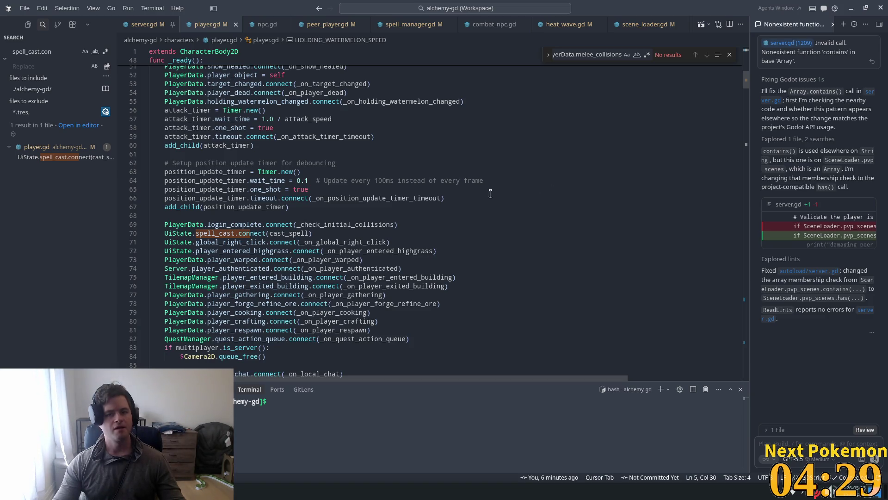
key(alt+Tab)
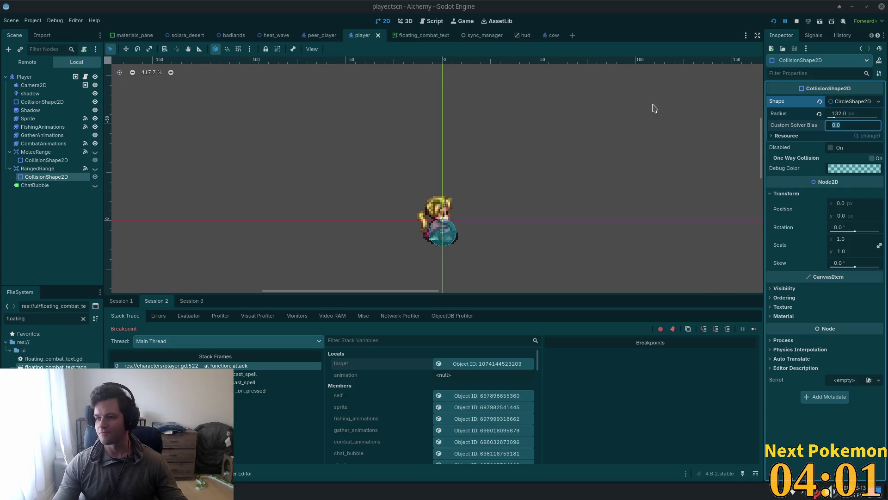
click(774, 21)
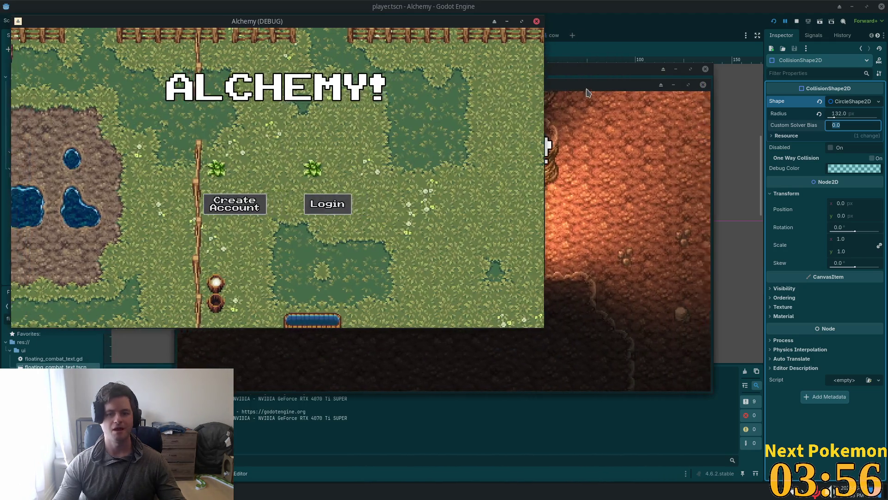
Step: Arrange both game windows and trade close-range sword attacks between the two players
mouse_move(599, 86)
mouse_down()
mouse_move(600, 94)
mouse_move(690, 120)
mouse_move(788, 176)
mouse_move(759, 169)
mouse_up()
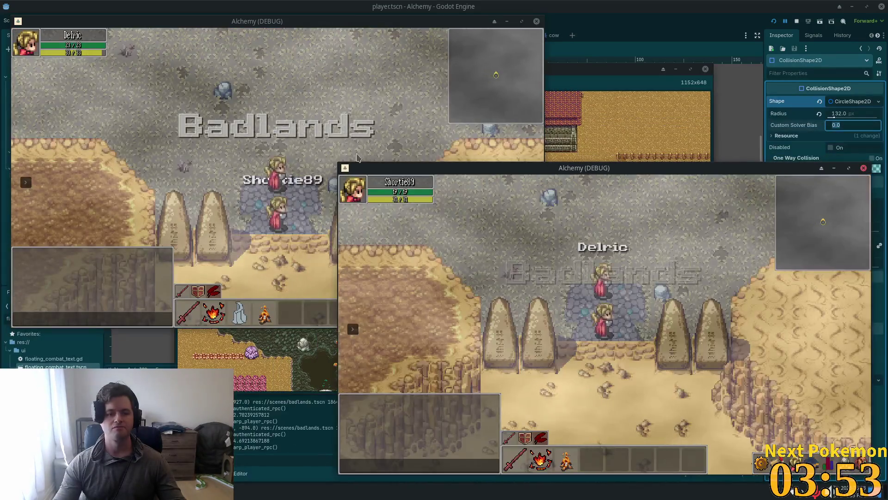
click(329, 160)
key(w)
key(a)
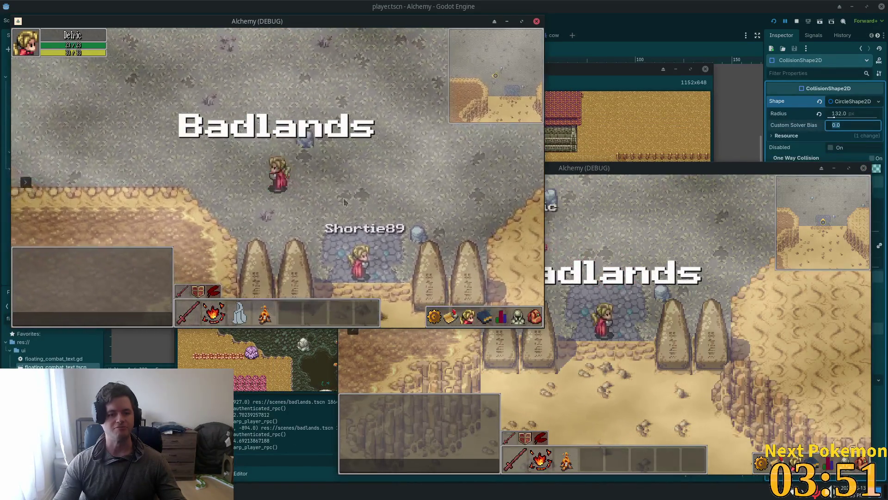
click(303, 236)
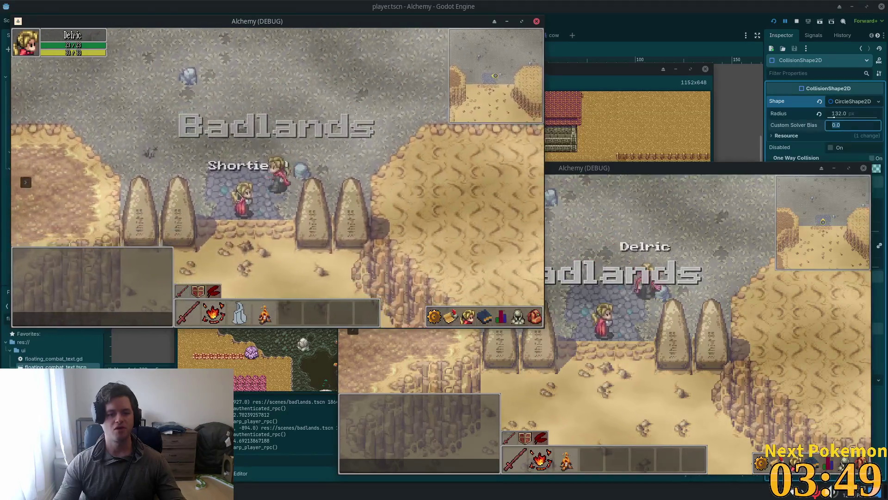
click(248, 210)
key(w)
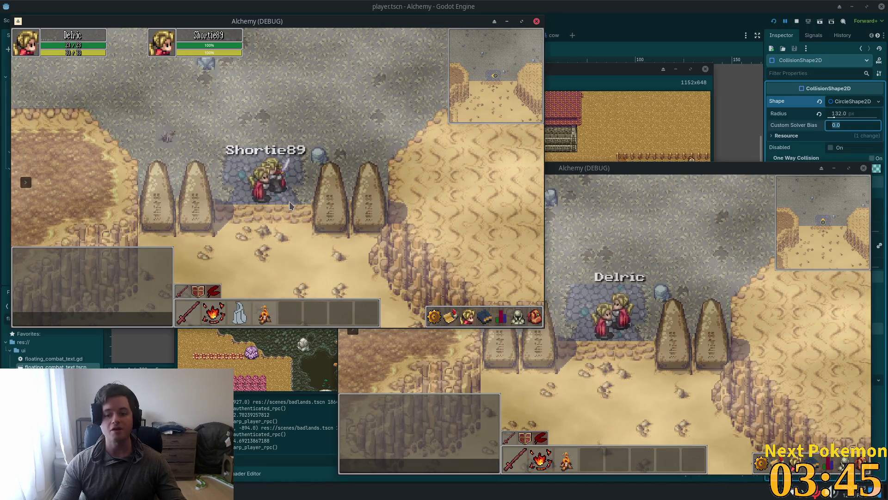
drag(648, 175, 533, 162)
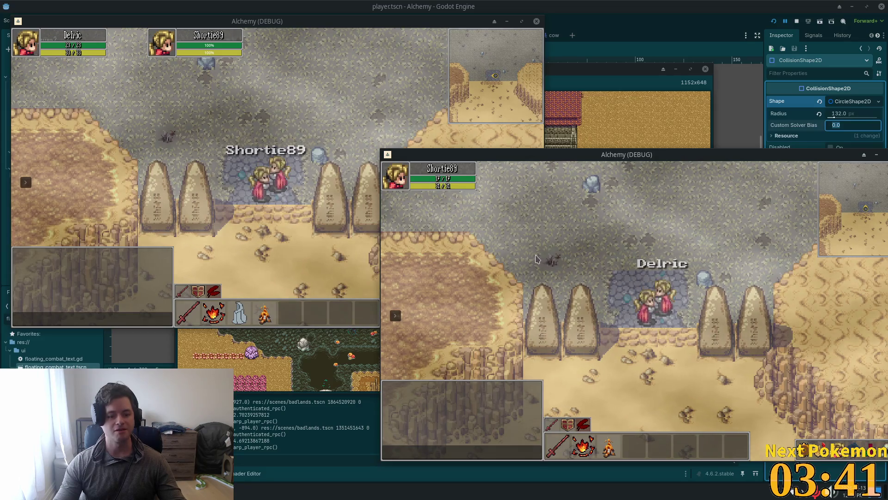
click(229, 270)
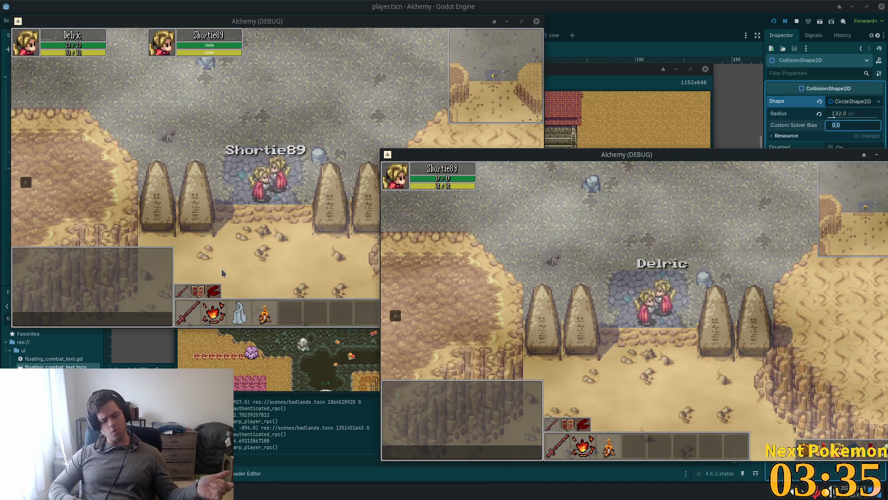
click(222, 273)
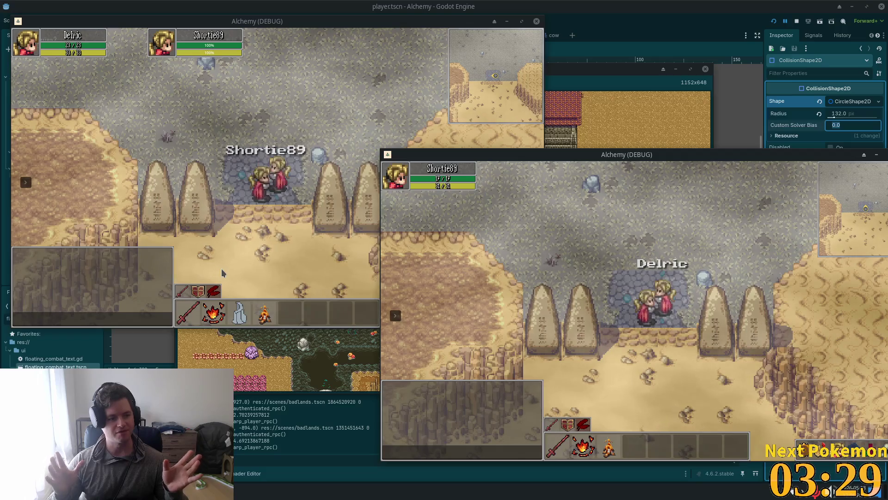
click(221, 273)
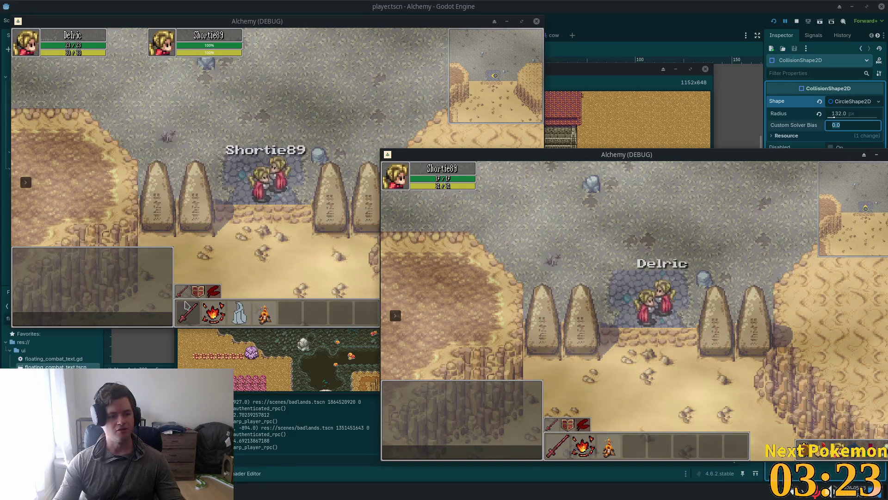
click(170, 299)
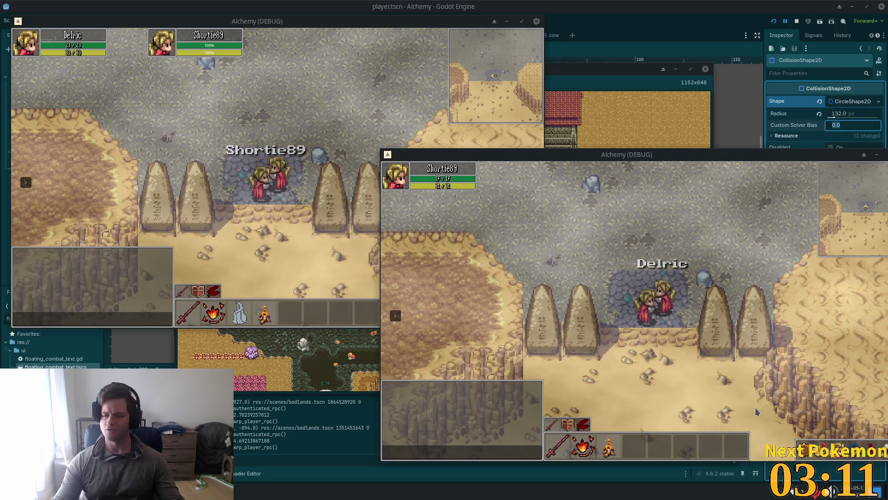
Step: Walk north, teleport to Ouros, and move around until the target_nameplate.gd error halts the game
key(w)
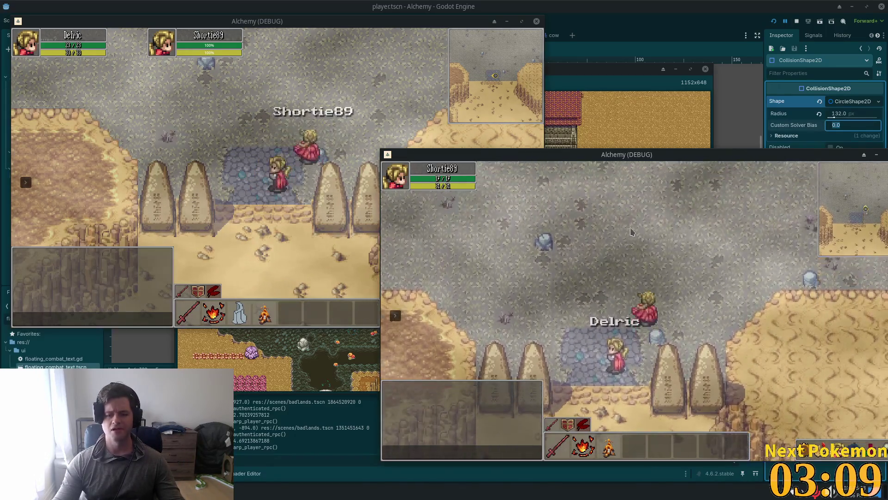
click(365, 136)
key(w)
key(d)
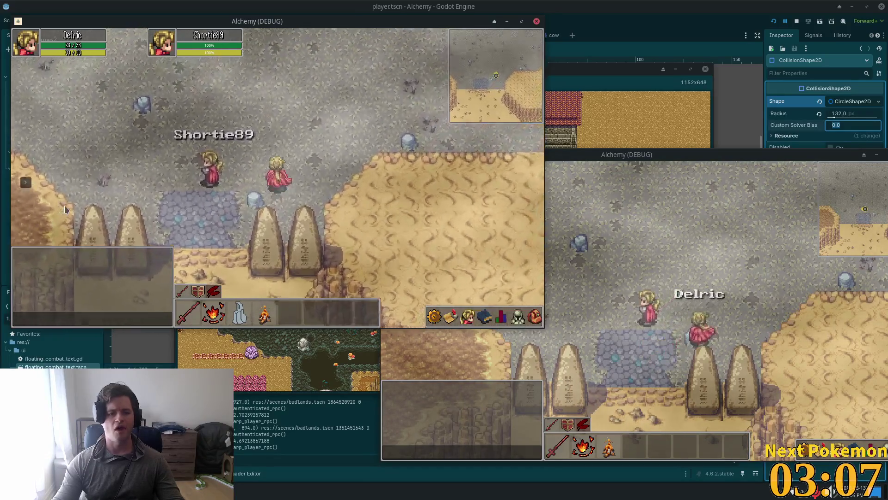
mouse_move(34, 192)
click(69, 169)
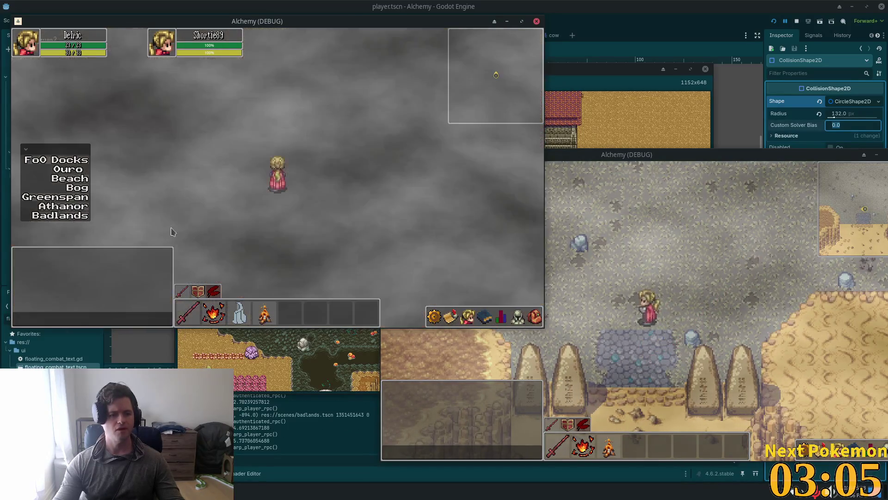
key(d)
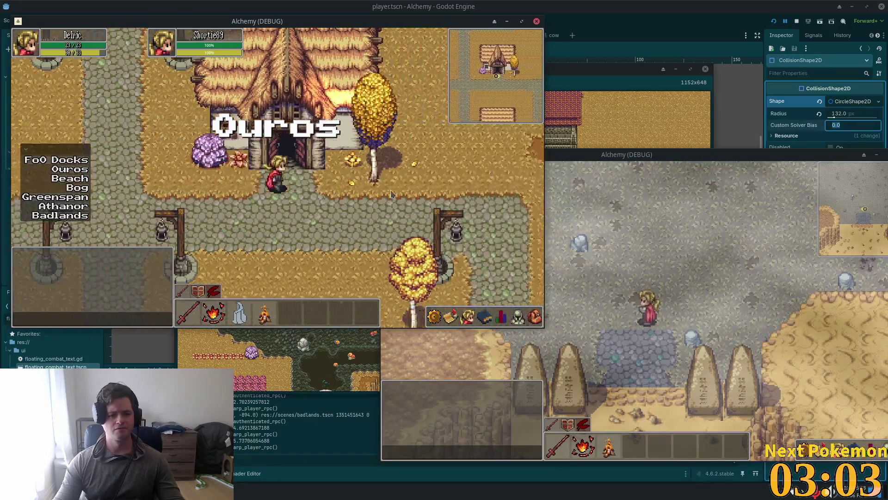
key(w)
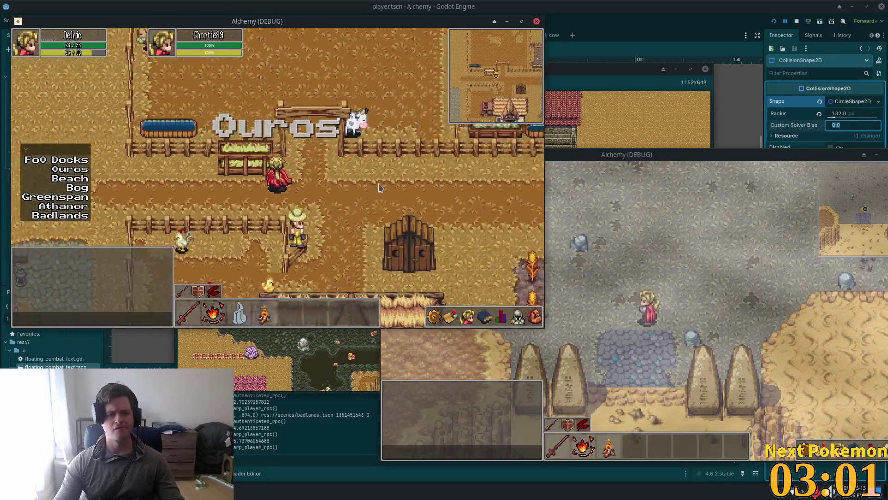
click(327, 187)
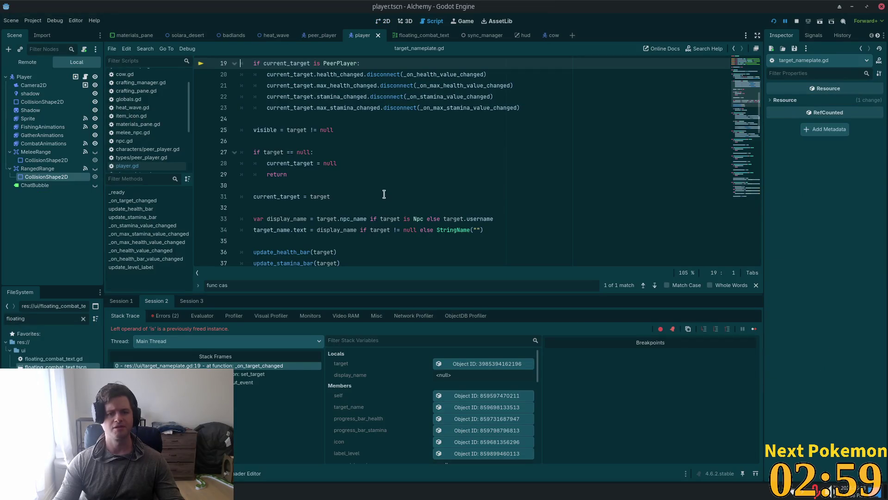
scroll(390, 194, up, 4)
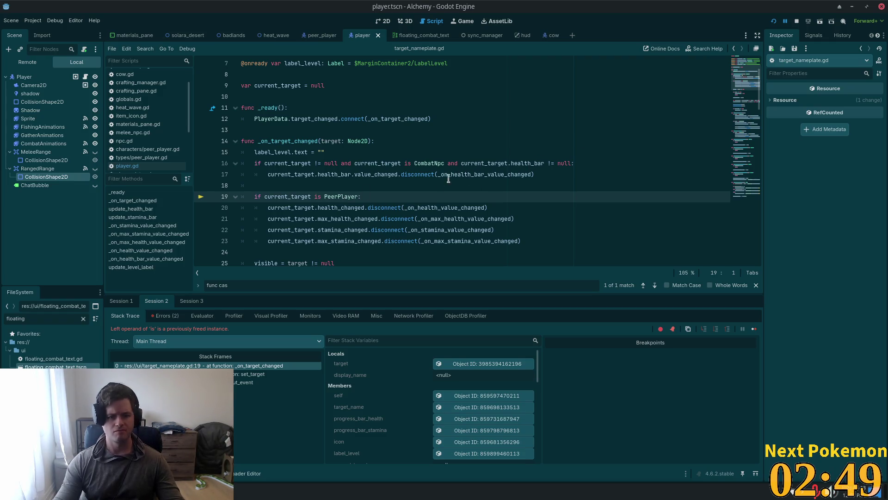
click(407, 142)
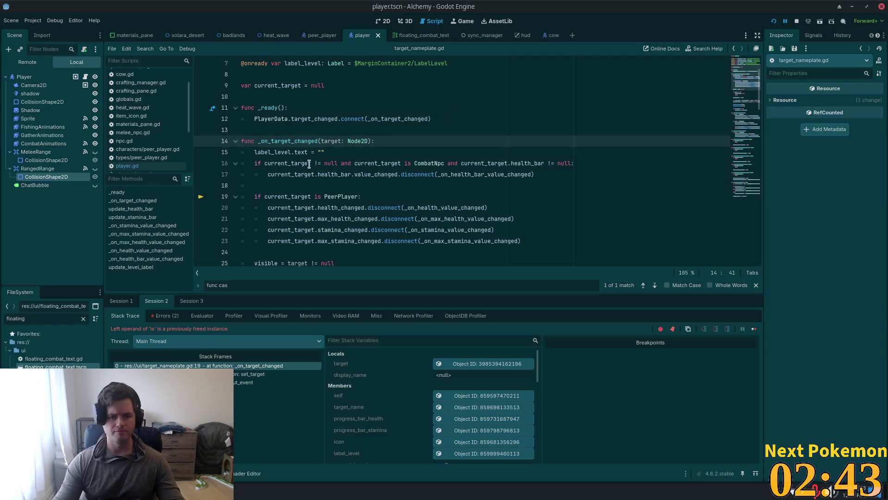
click(295, 189)
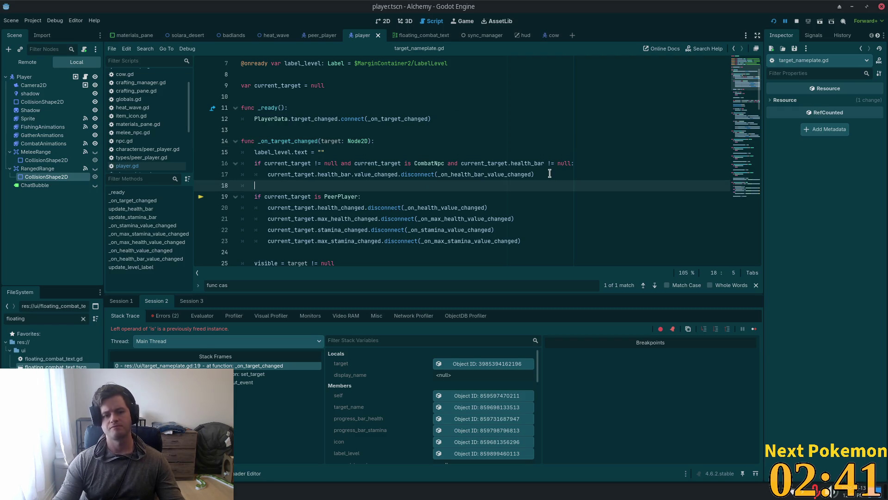
click(327, 196)
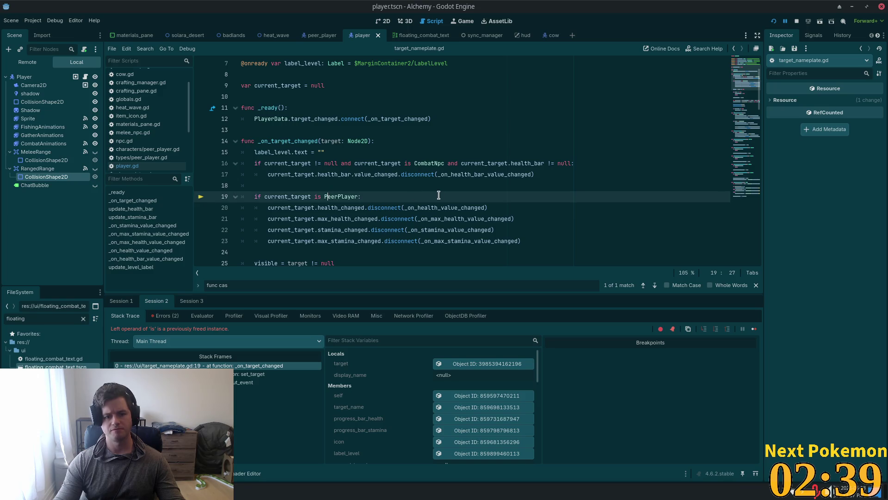
scroll(330, 153, down, 2)
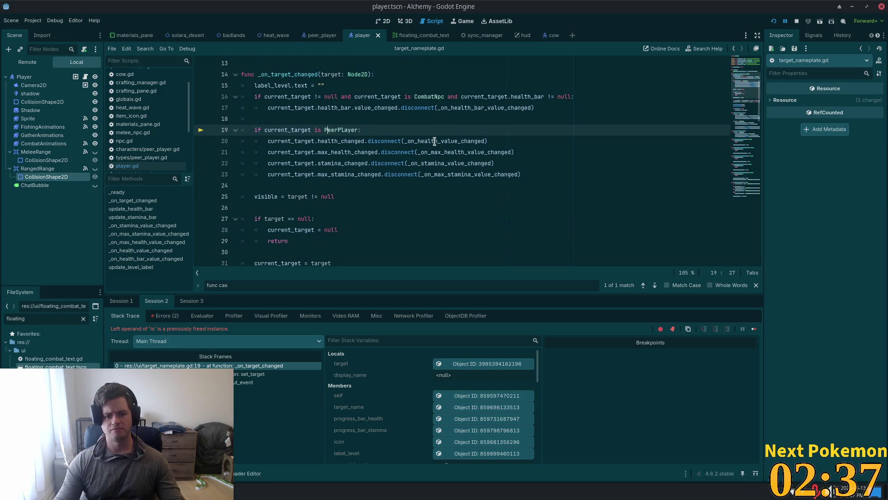
click(265, 130)
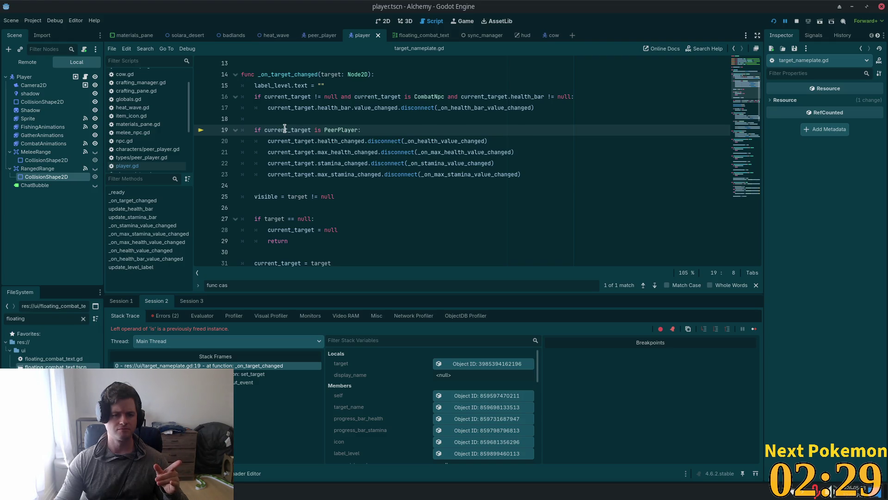
key(alt+Tab)
Step: Copy the line-19 'current_target is PeerPlayer:' condition from Godot into Cursor's in-file find
click(350, 137)
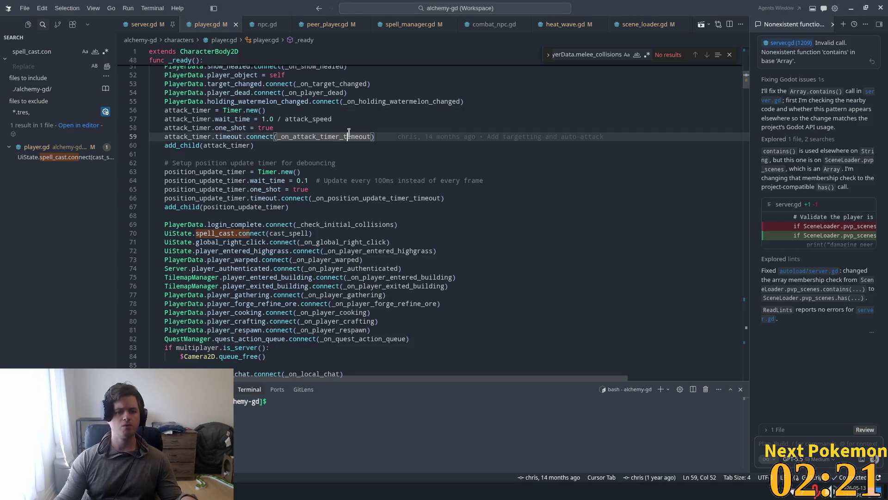
key(alt+Tab)
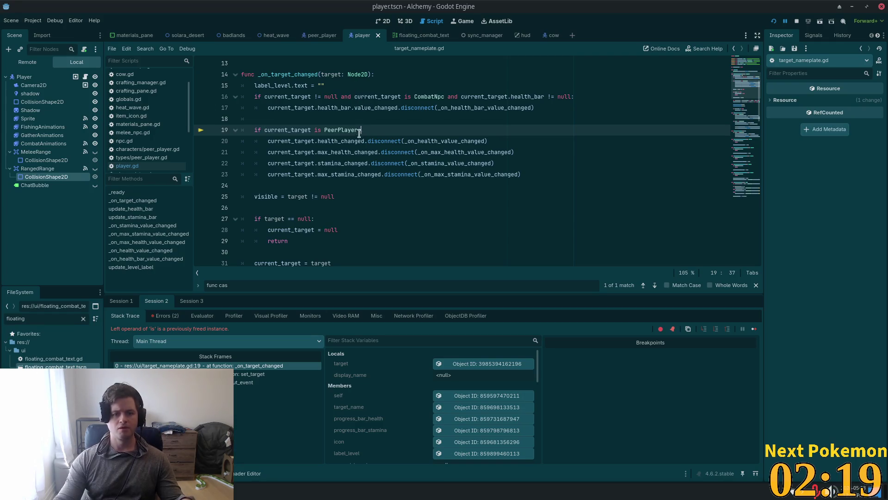
drag(362, 131, 299, 131)
key(ctrl+c)
key(alt+Tab)
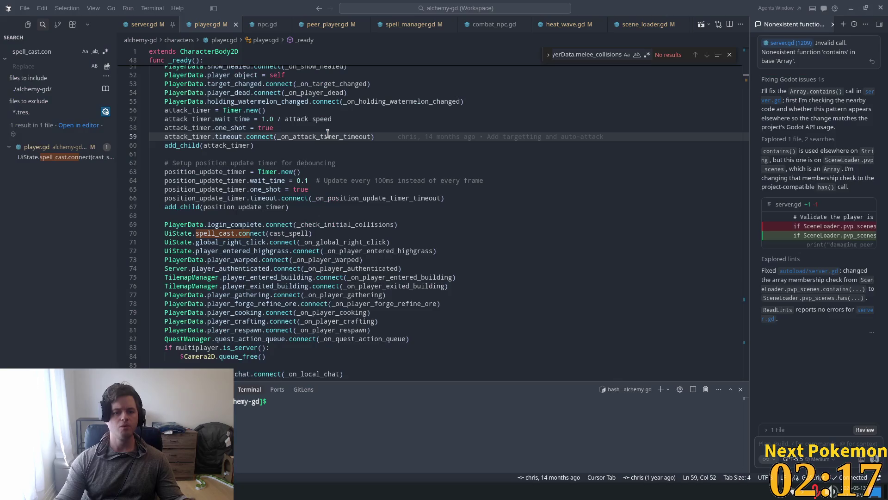
click(337, 128)
key(ctrl+f)
key(ctrl+v)
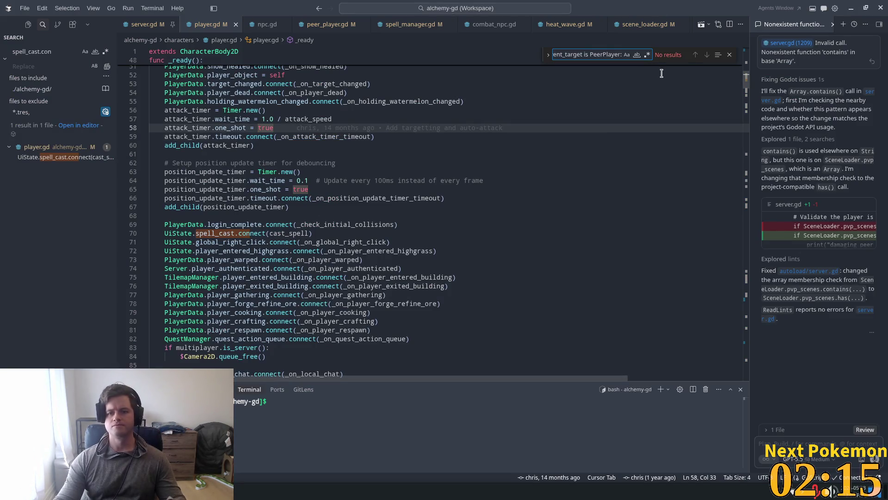
Step: Search the whole project for the PeerPlayer check and open the target_nameplate.gd match
click(547, 112)
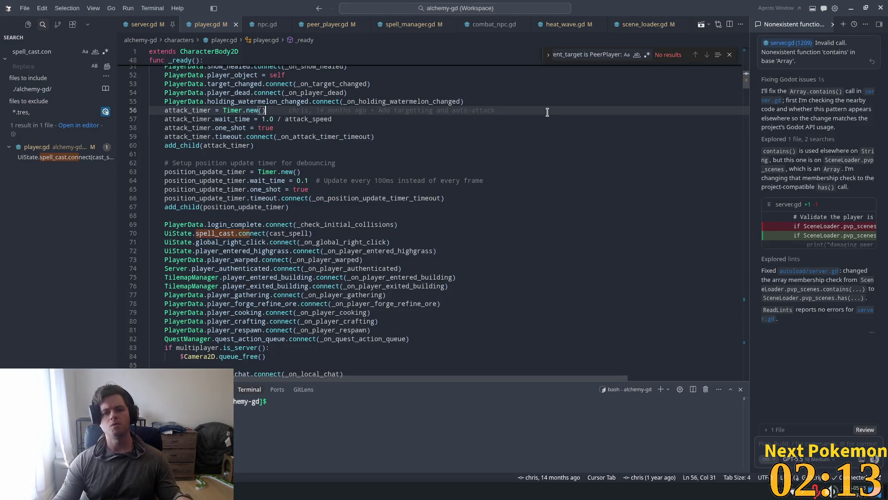
key(ctrl+f)
key(End)
key(BackSpace)
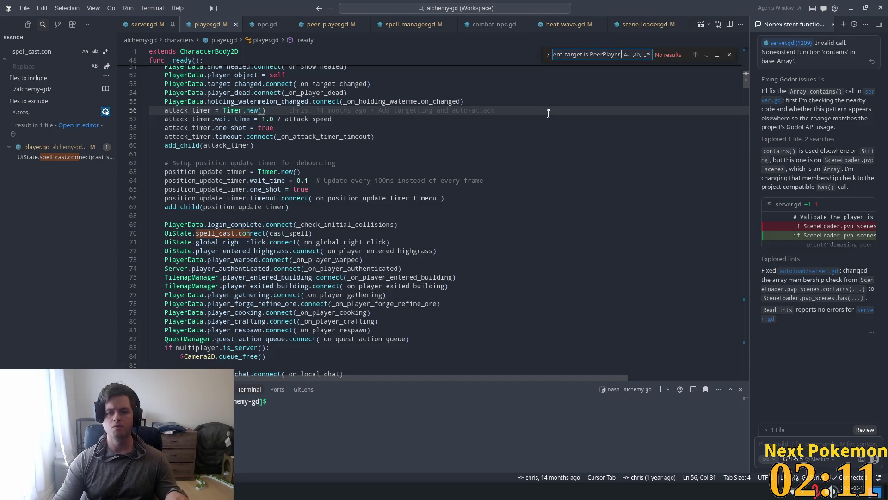
key(ctrl+shift+f)
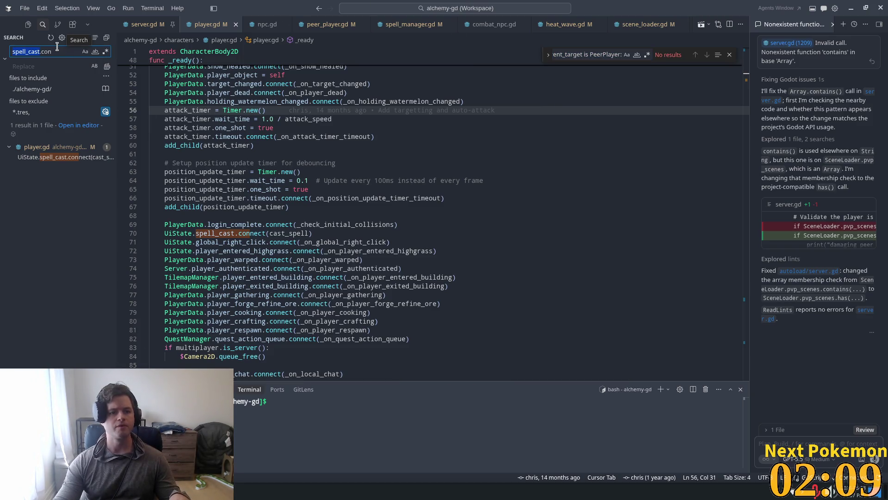
key(ctrl+v)
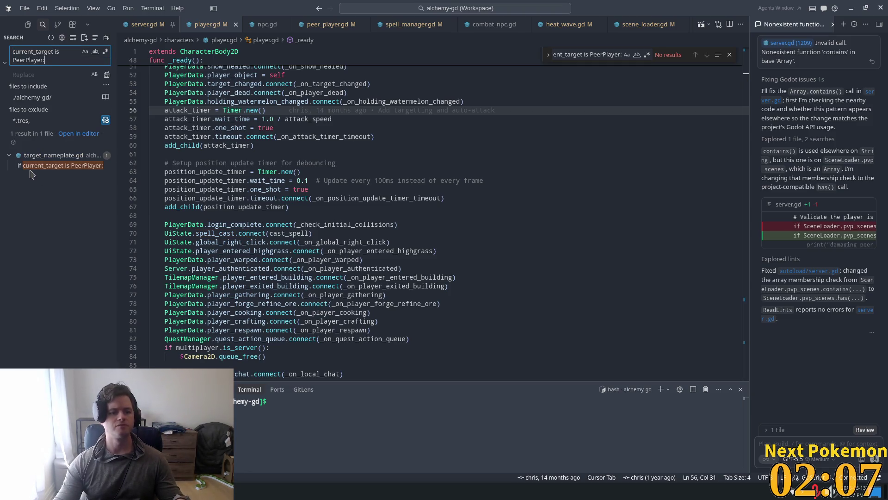
click(46, 166)
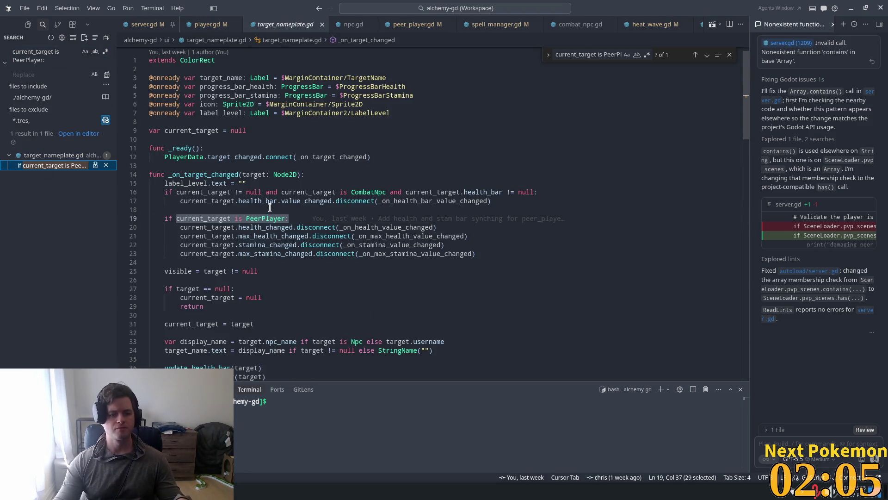
Step: Bring the Chrome window playing the Modern Major-General YouTube video to the front
mouse_move(263, 218)
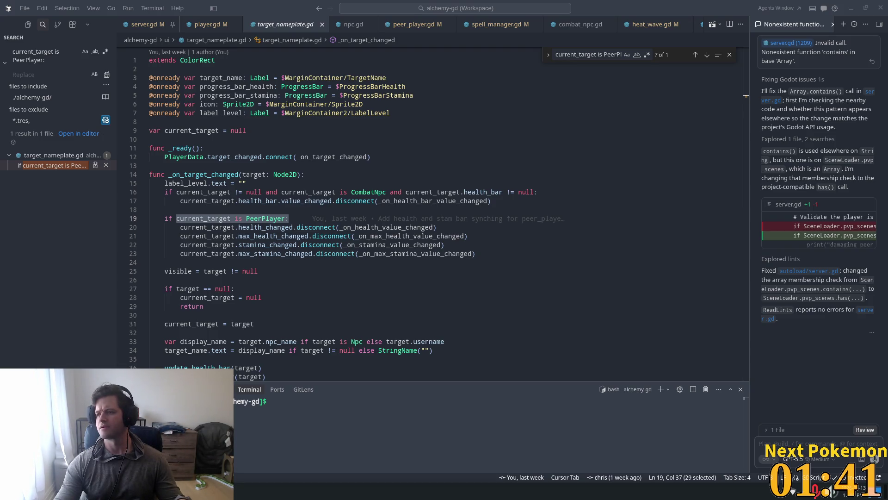
mouse_move(886, 70)
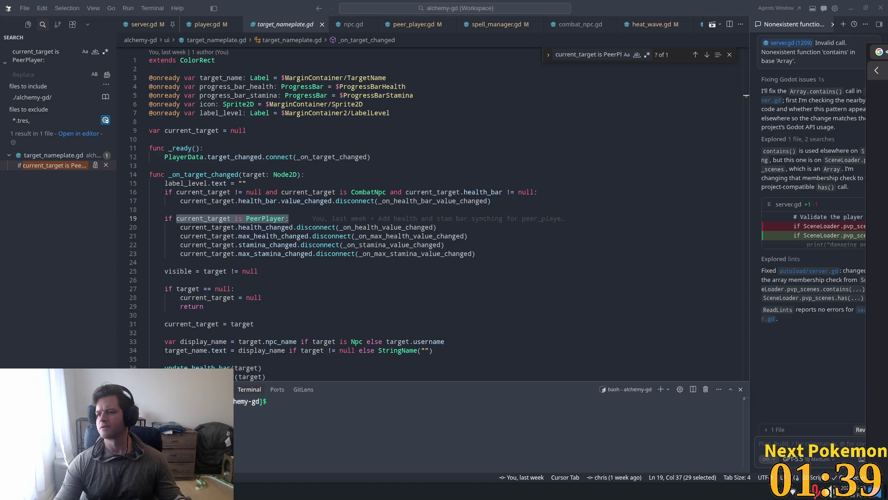
click(879, 52)
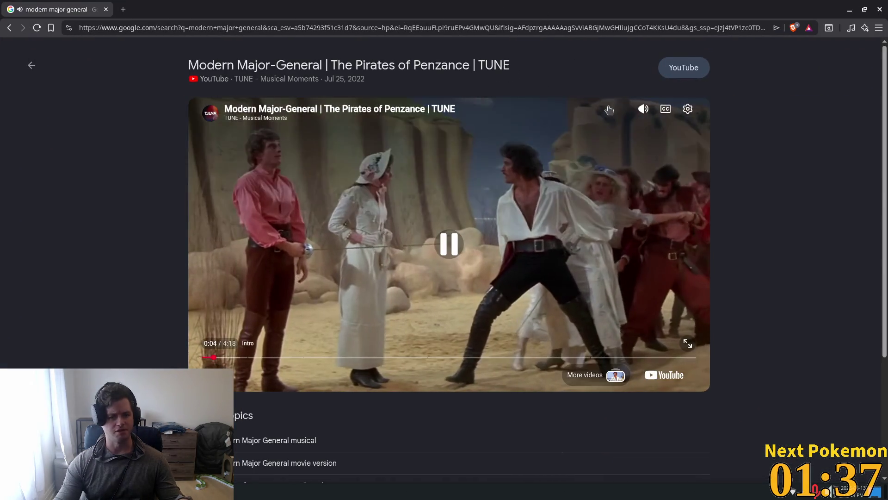
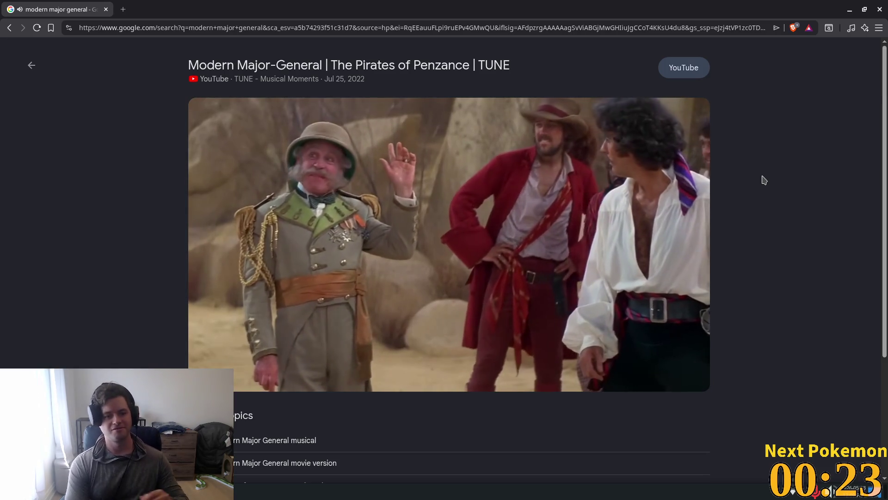
Step: Leave the Modern Major-General video and load youtube.com from the address bar
mouse_move(503, 249)
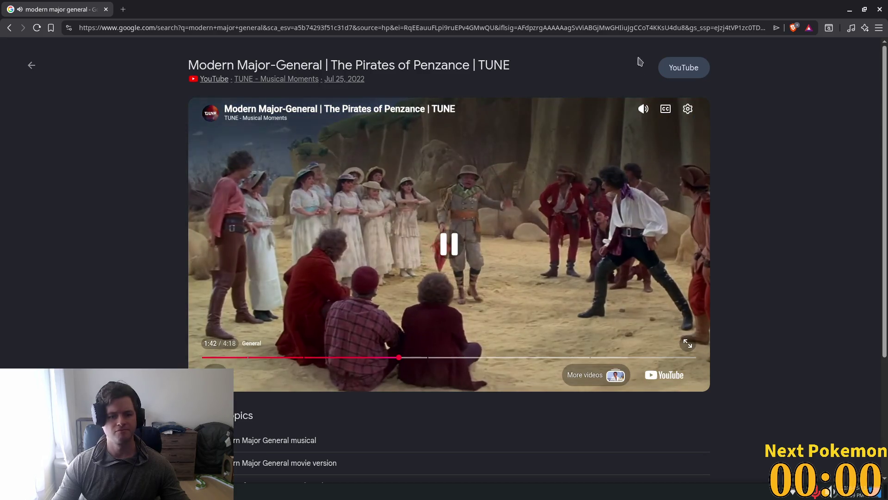
click(481, 28)
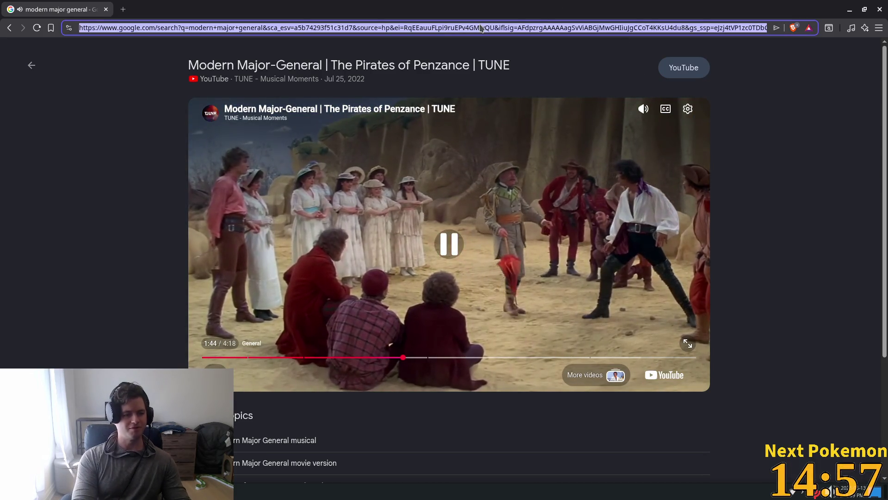
text(you)
key(Return)
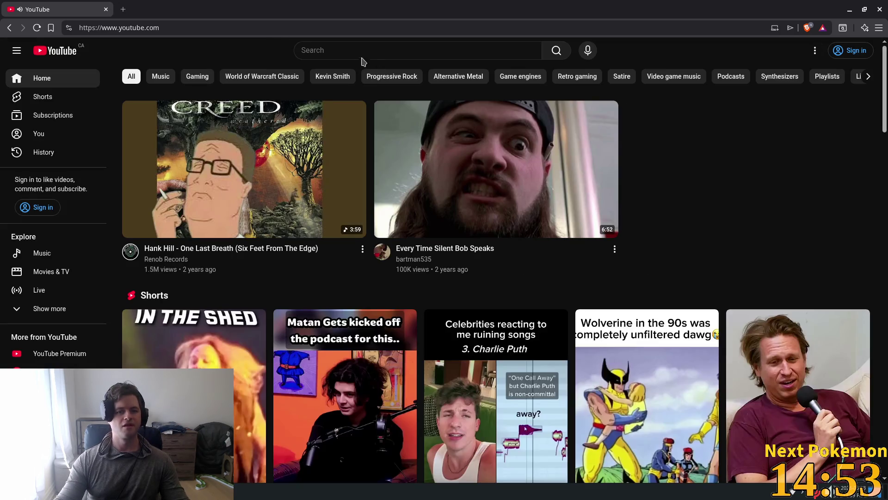
Step: Search YouTube for 'i am inigo montoya' using the suggested query
click(353, 50)
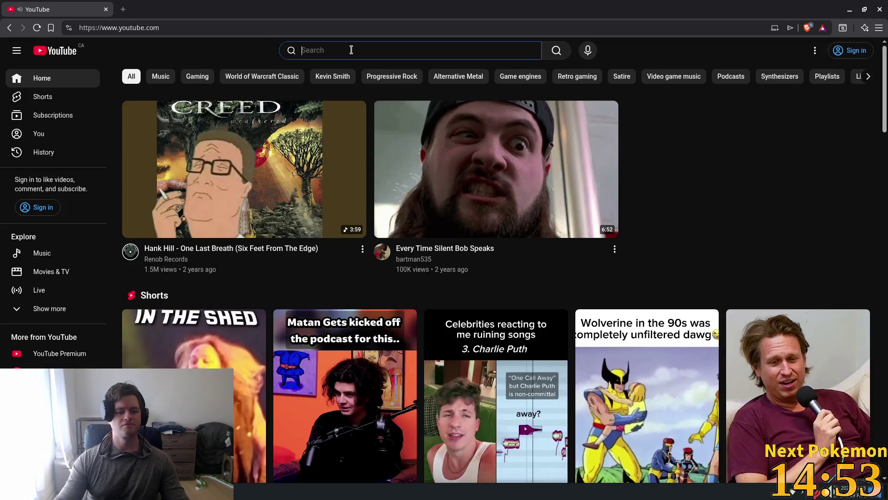
text(i am in)
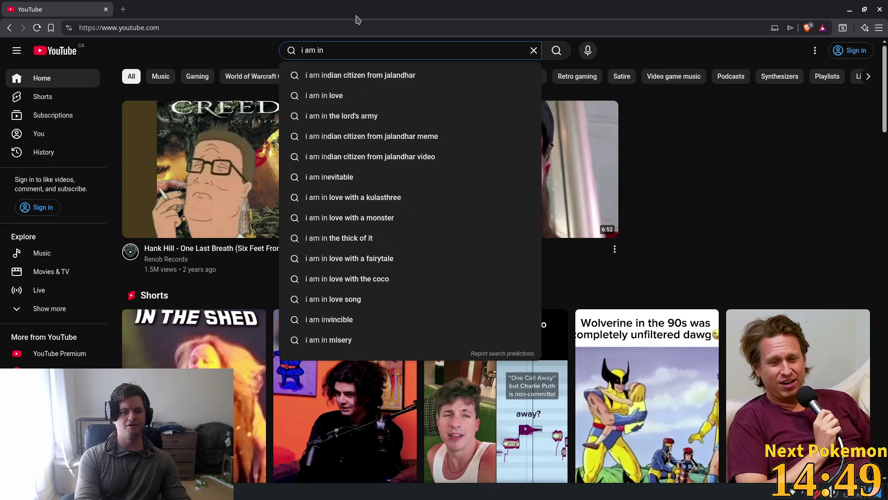
text(ig)
key(Down)
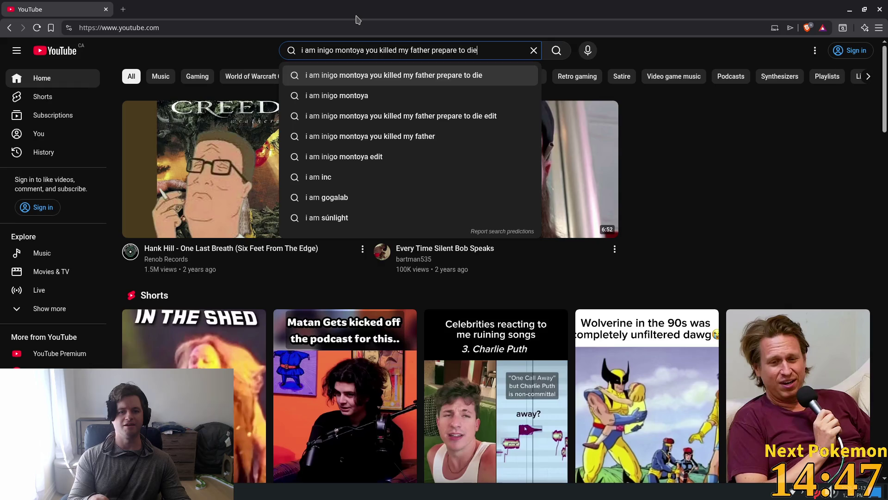
key(Down)
key(Return)
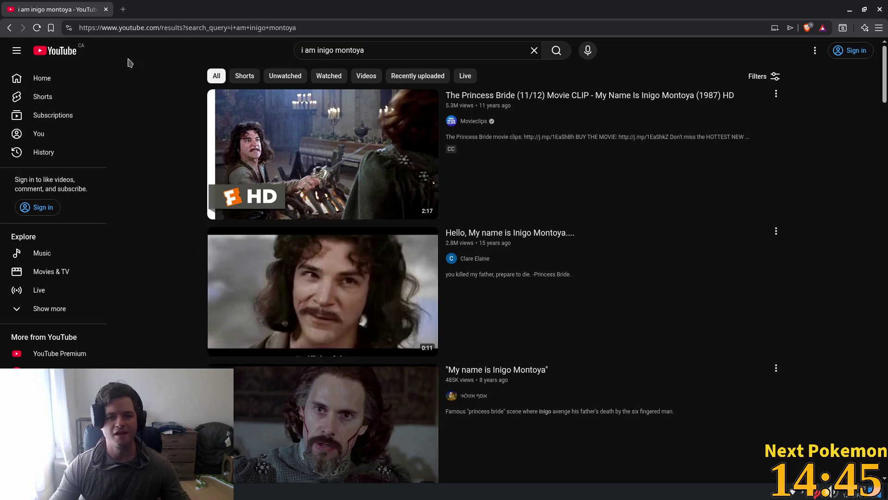
Step: Open the Princess Bride clip, then watch 'Hello, My name is Inigo Montoya' and close it
click(284, 124)
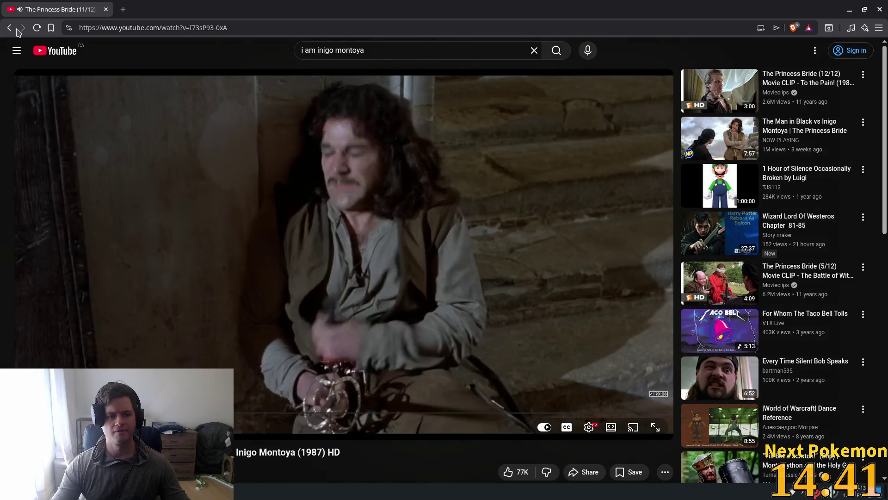
click(10, 28)
click(673, 304)
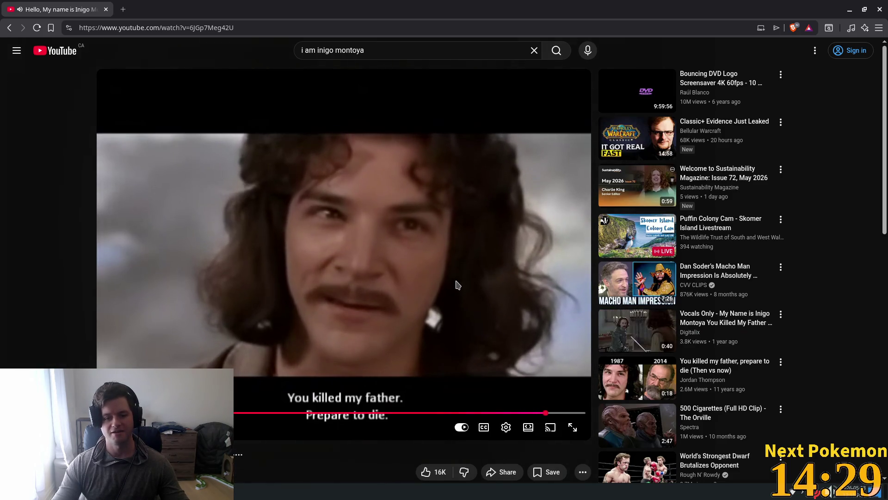
click(106, 9)
click(317, 172)
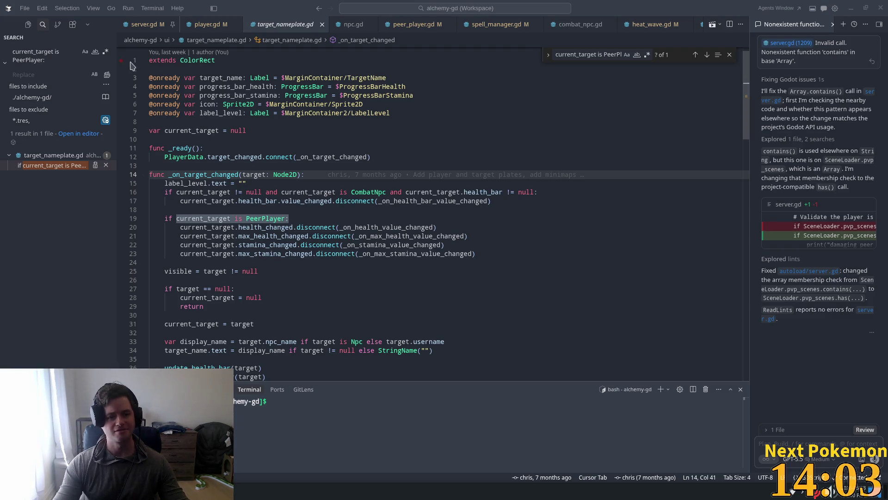
Step: Return to target_nameplate.gd and highlight current_target uses above the PeerPlayer check
click(382, 120)
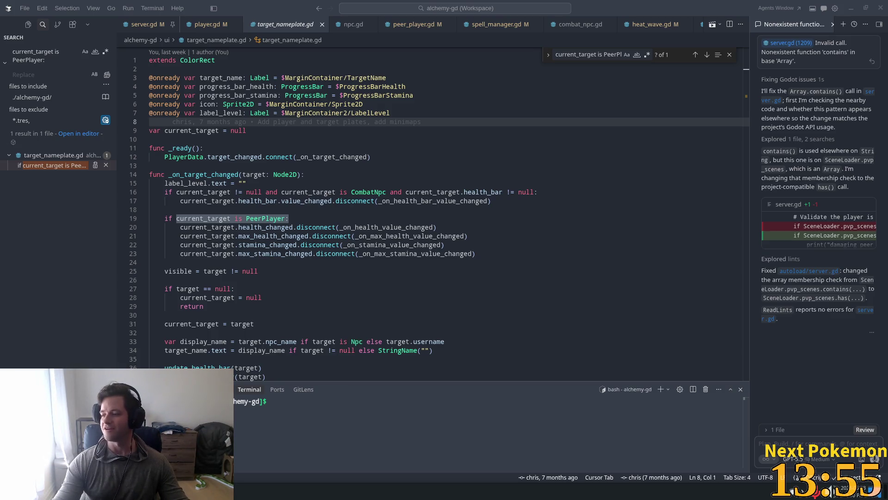
key(alt+Tab)
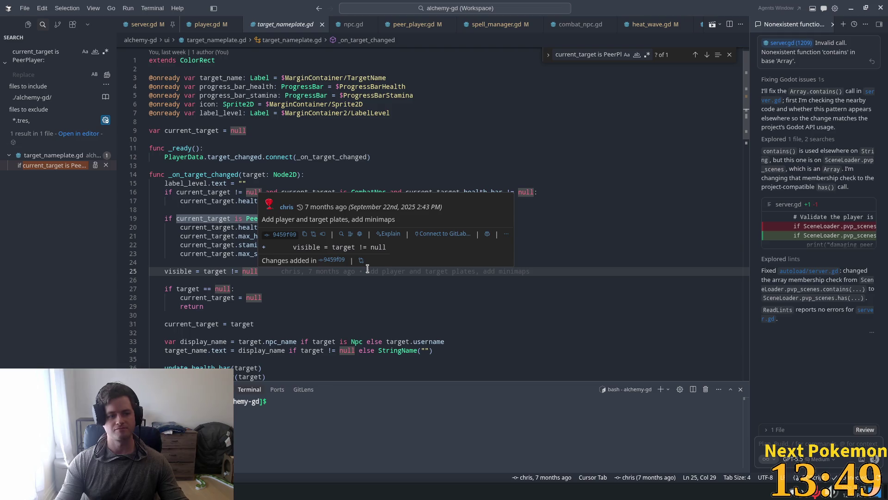
click(219, 253)
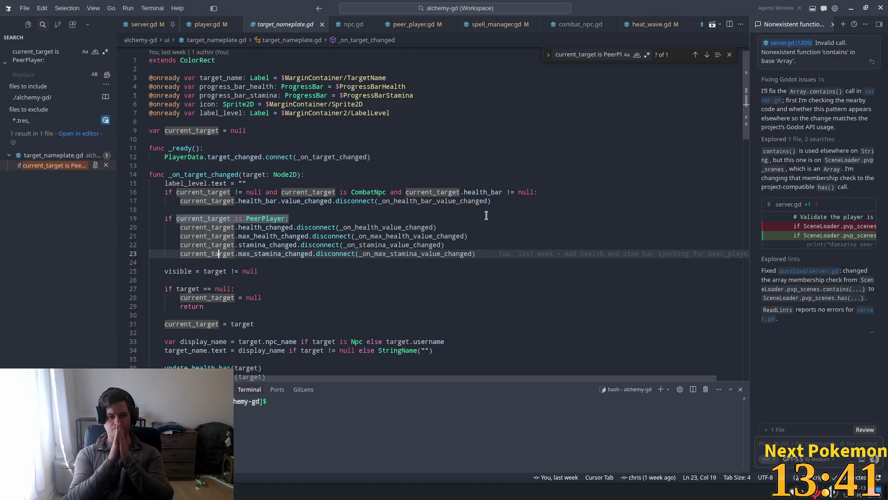
click(175, 209)
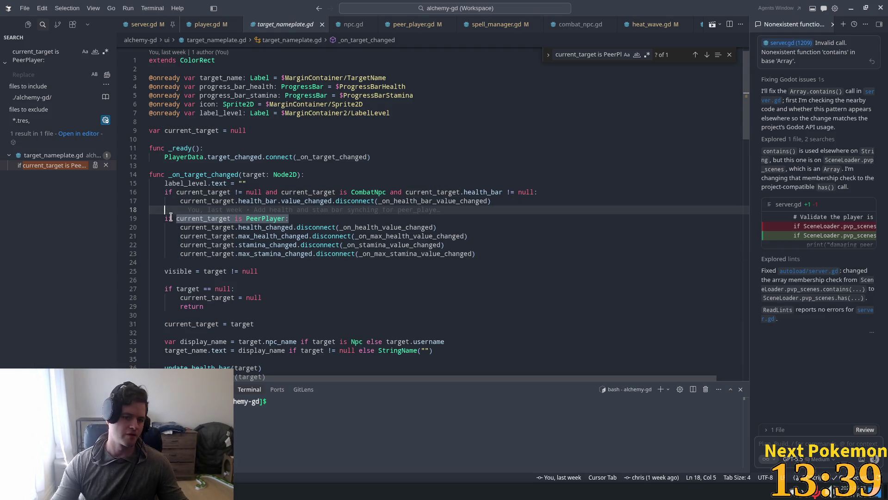
Step: Prefix the PeerPlayer condition with is_instance_valid(current_target) and save target_nameplate.gd
click(175, 218)
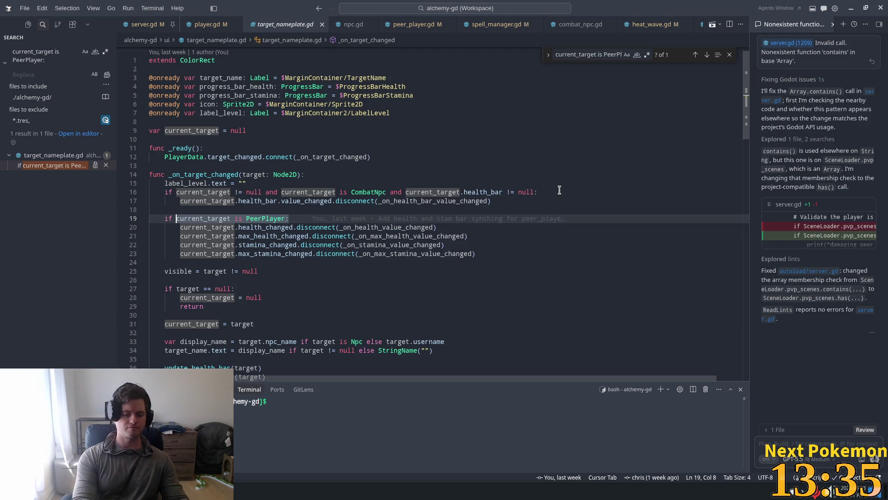
text(is)
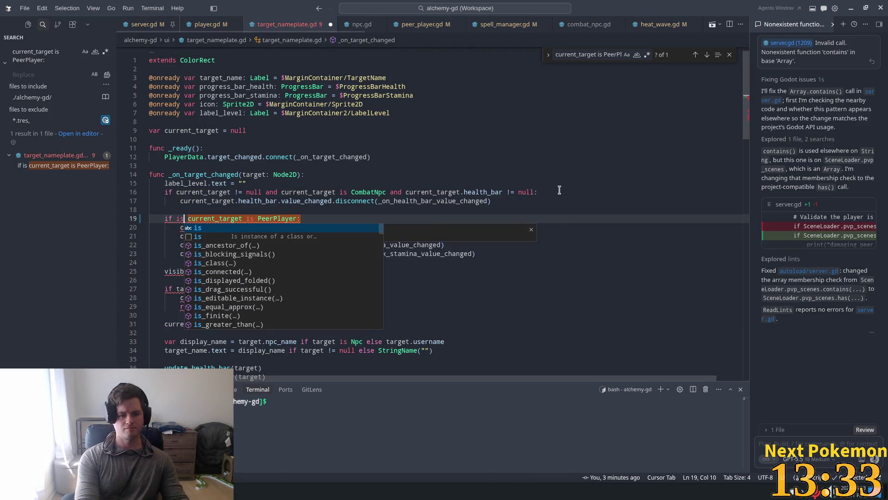
key(Tab)
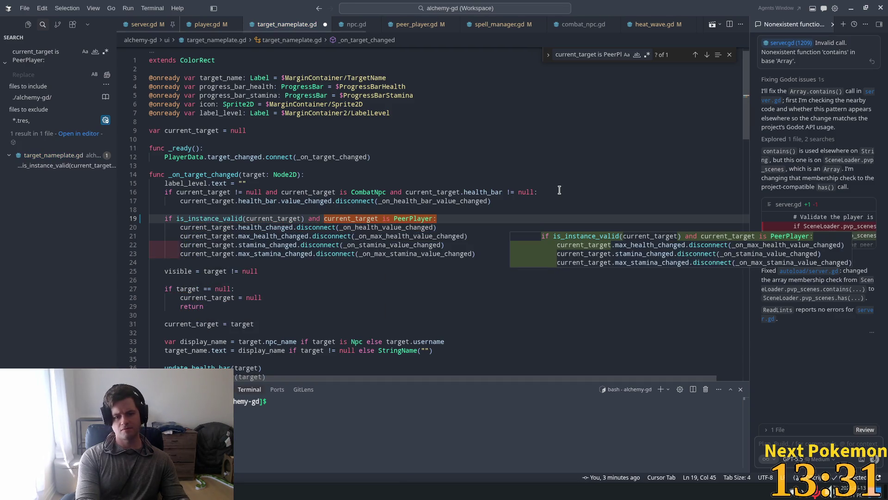
key(ctrl+s)
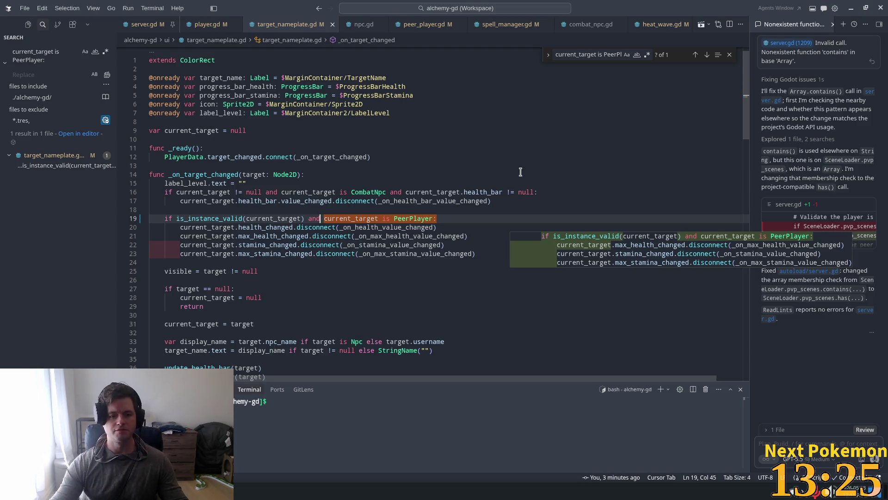
Step: Dismiss the editor's suggested inline edit and completion around the new guard
click(304, 218)
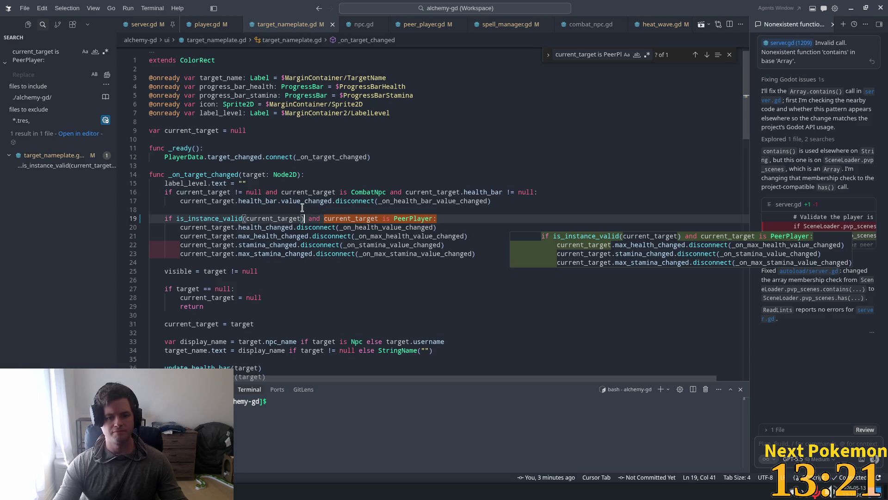
key(Up)
key(Up)
key(Up)
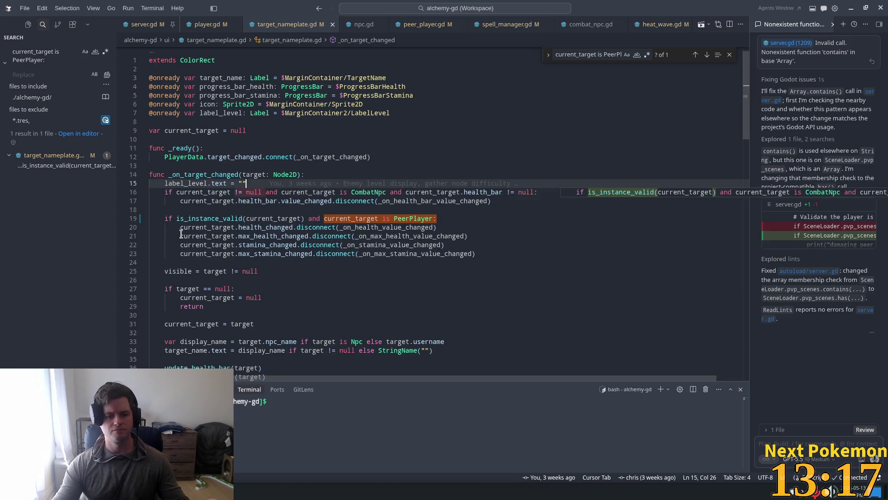
mouse_move(181, 234)
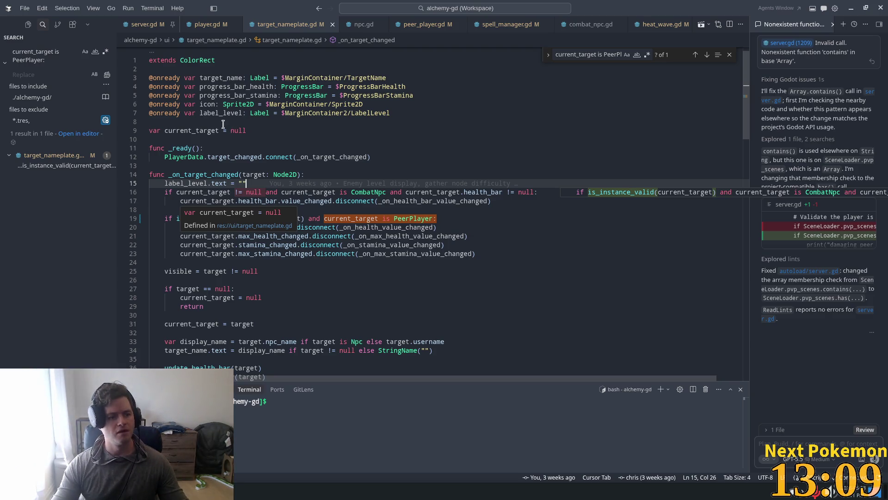
click(393, 210)
key(Tab)
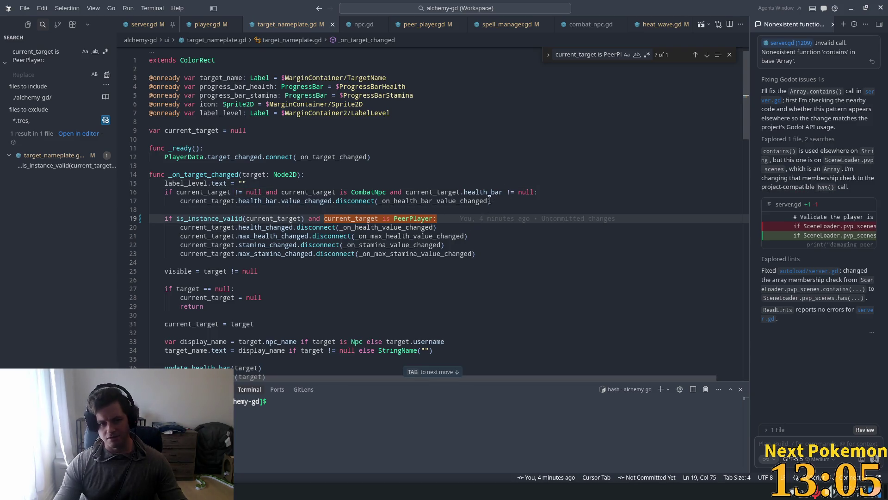
Step: Review update_health_bar's CombatNpc and PeerPlayer branches and all current_target uses
scroll(465, 240, down, 5)
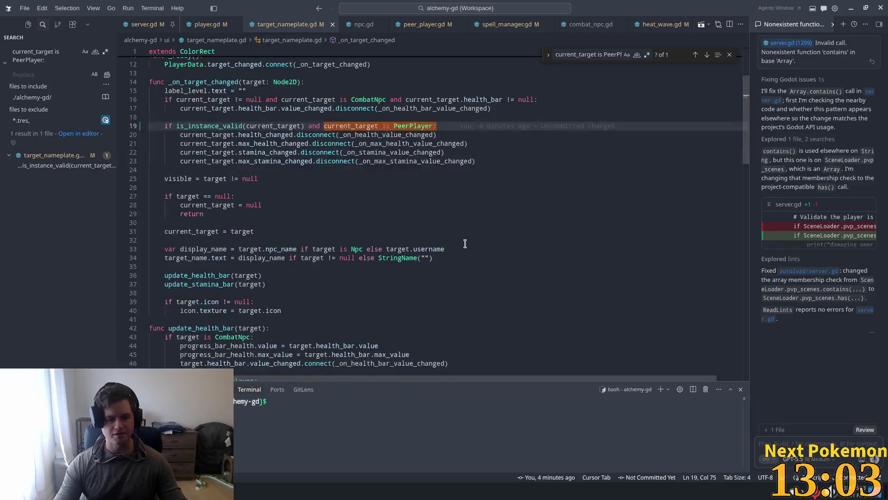
scroll(362, 342, down, 2)
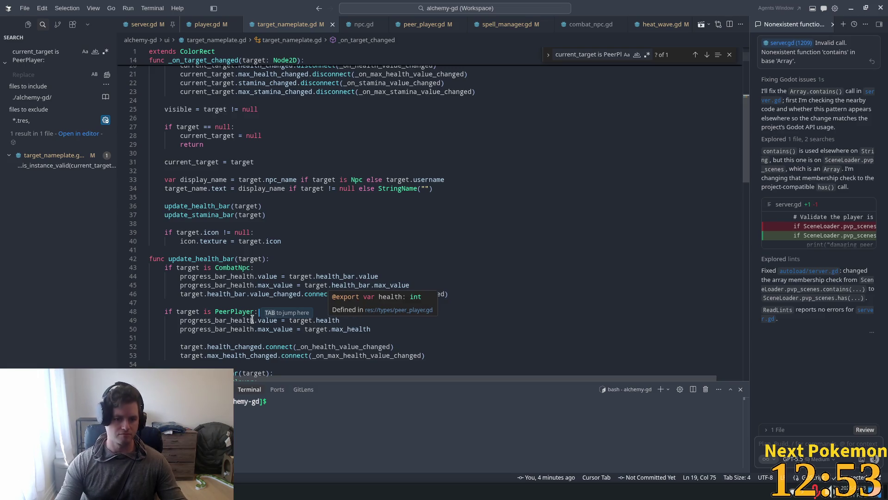
click(297, 285)
scroll(385, 68, up, 1)
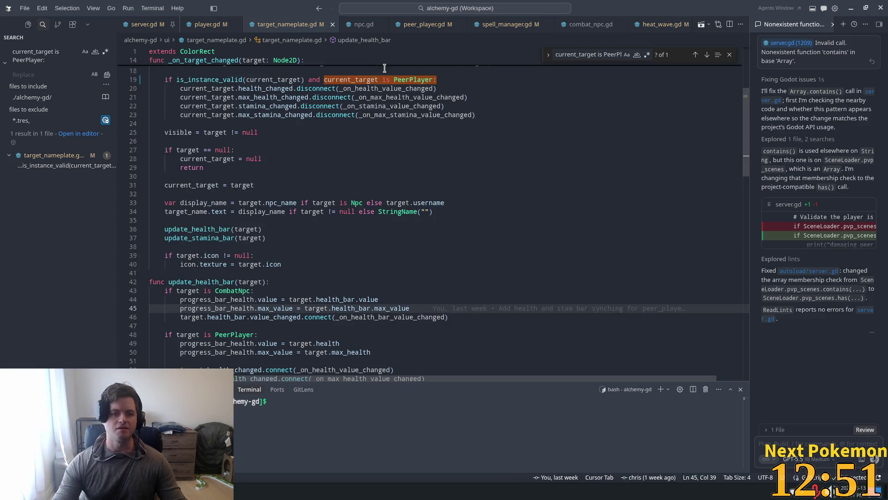
click(276, 93)
scroll(319, 112, up, 3)
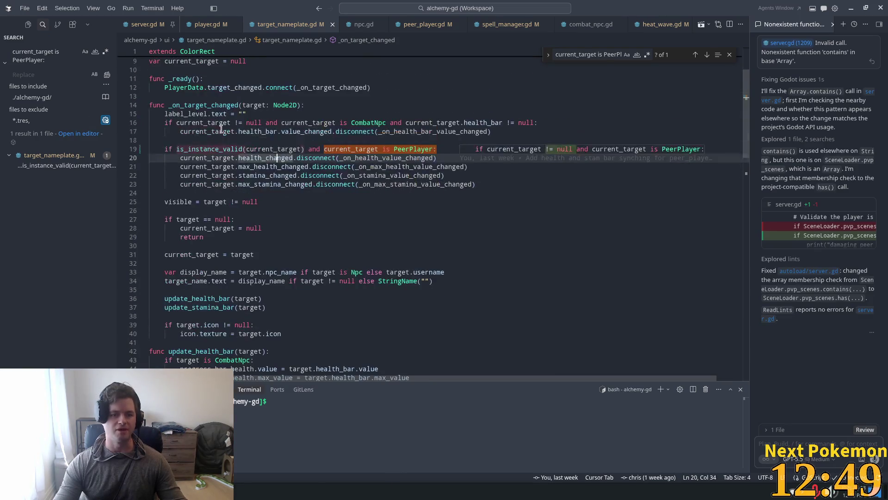
click(282, 141)
double_click(274, 149)
scroll(341, 282, down, 5)
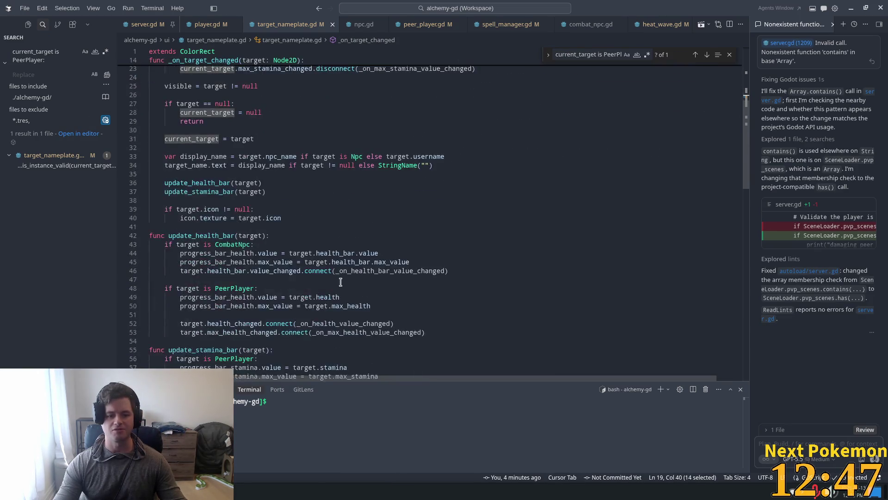
click(285, 295)
click(270, 291)
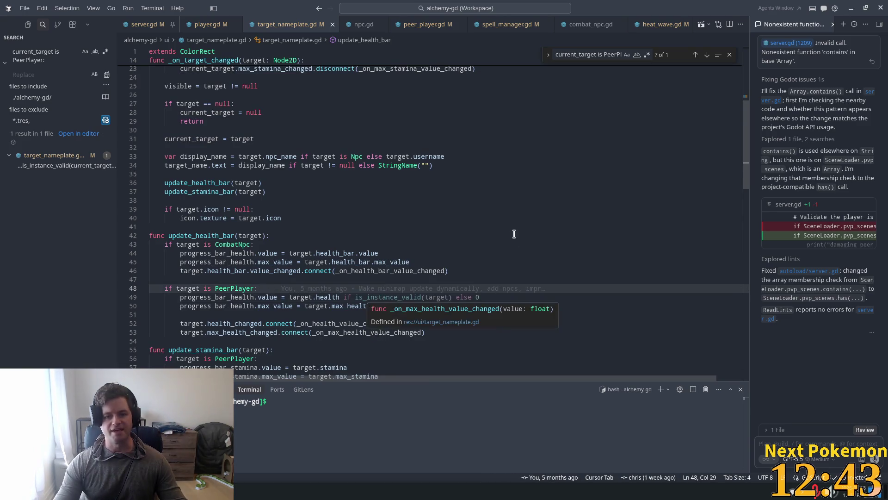
scroll(511, 231, up, 7)
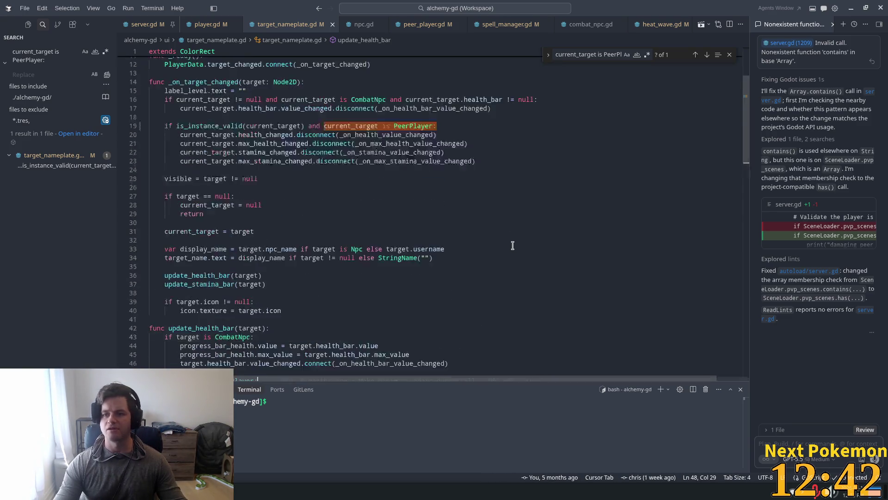
click(729, 56)
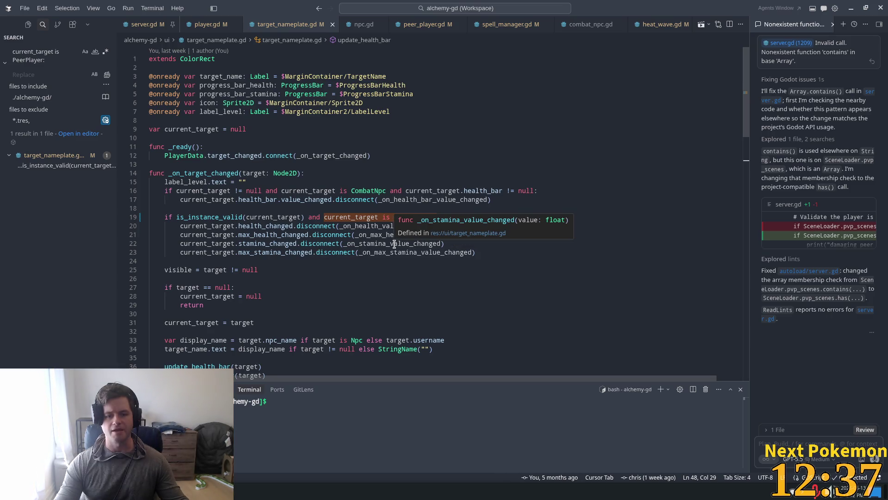
Step: Run the project from Godot and arrange the two Alchemy game windows apart
key(alt+Tab)
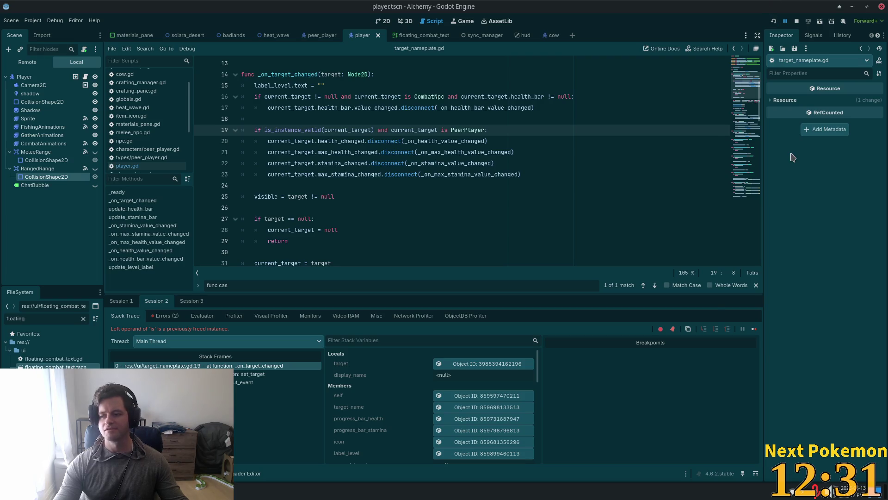
key(F5)
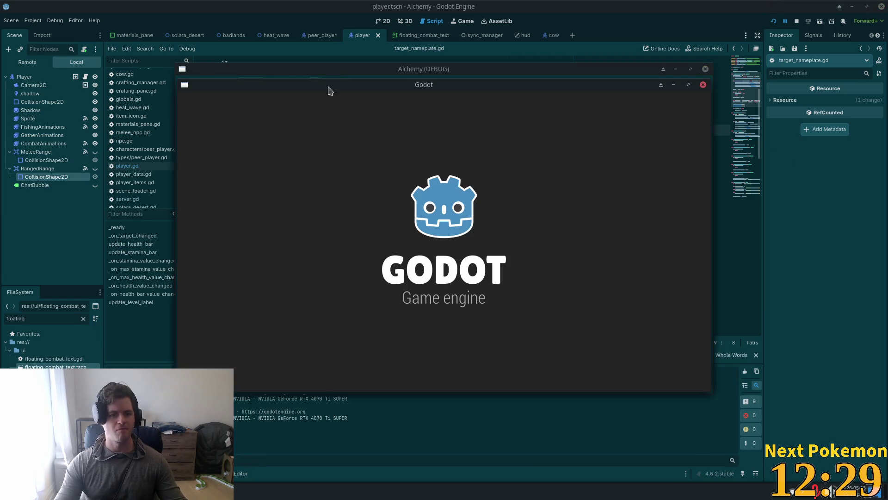
mouse_move(328, 87)
mouse_down()
mouse_move(242, 6)
mouse_move(197, 29)
mouse_move(144, 21)
mouse_move(180, 31)
mouse_up()
mouse_move(591, 86)
mouse_down()
mouse_move(719, 168)
mouse_move(724, 129)
mouse_up()
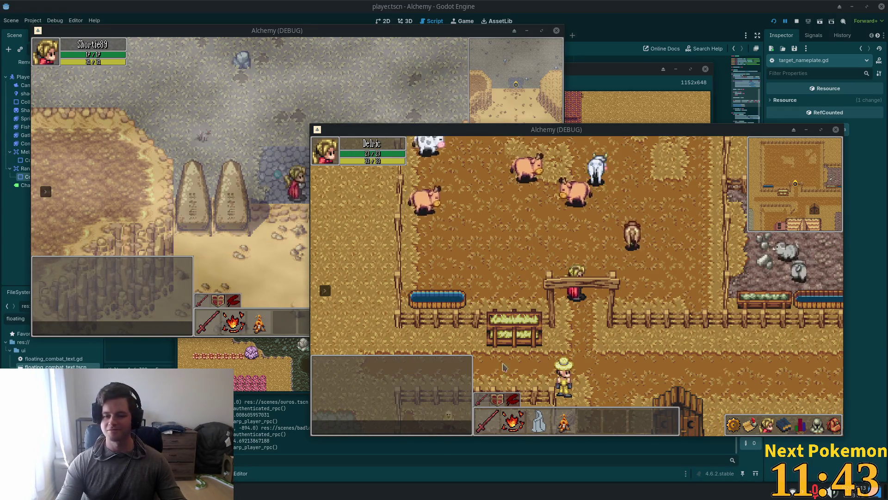
Step: In the lower client, target a cow, kill it and pick up its meat
click(555, 228)
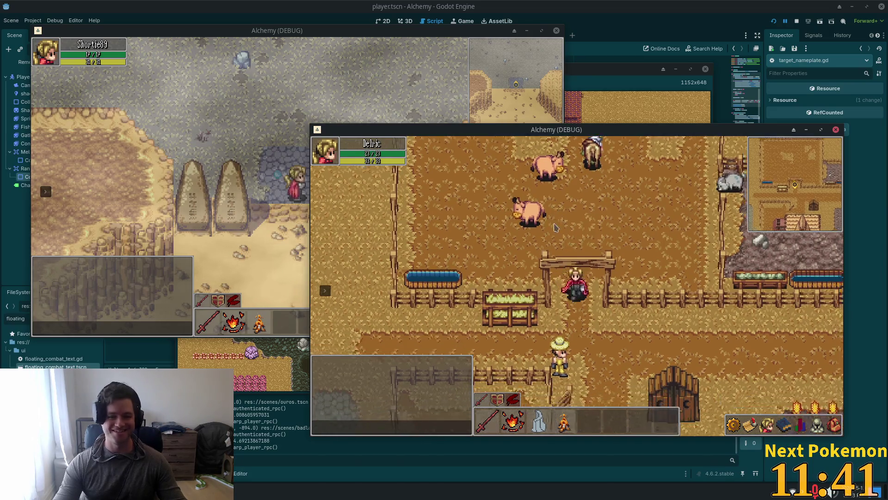
click(537, 280)
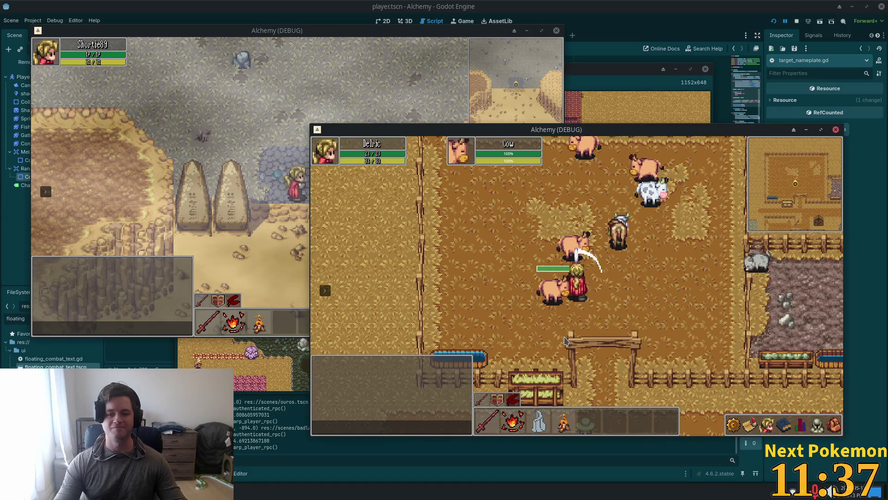
key(d)
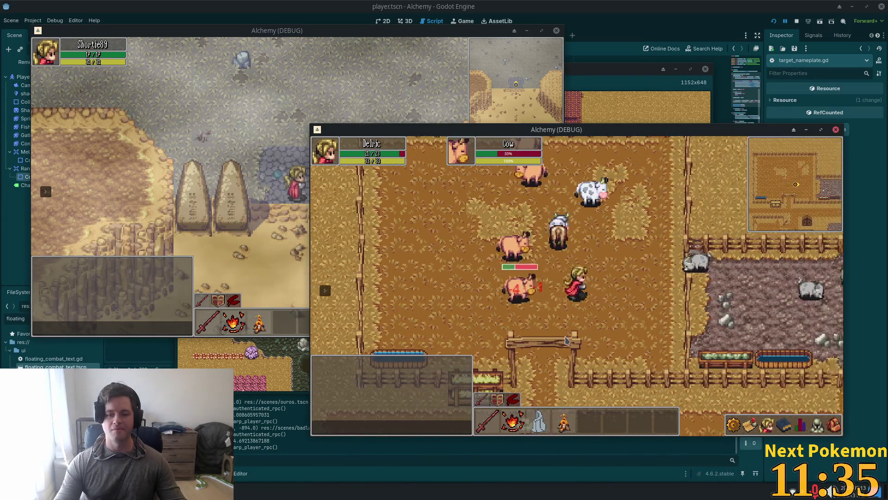
key(a)
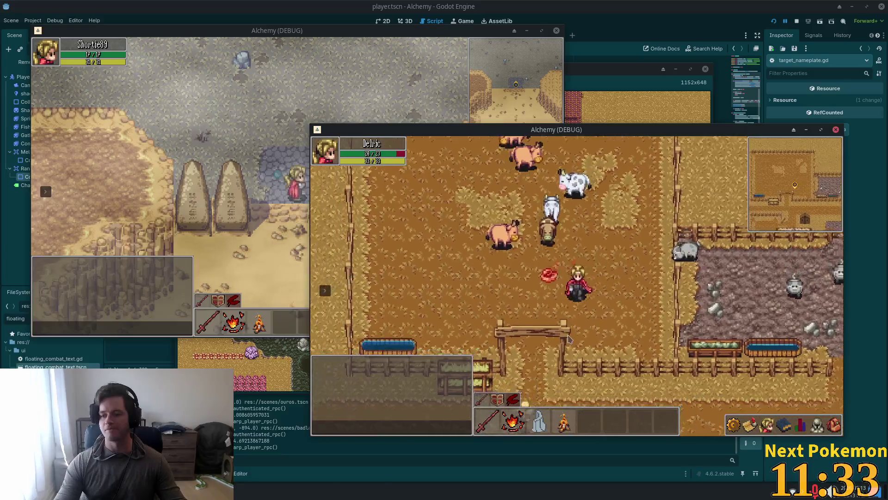
Step: Walk the character right while opening and closing the inventory panel
key(s)
key(d)
key(i)
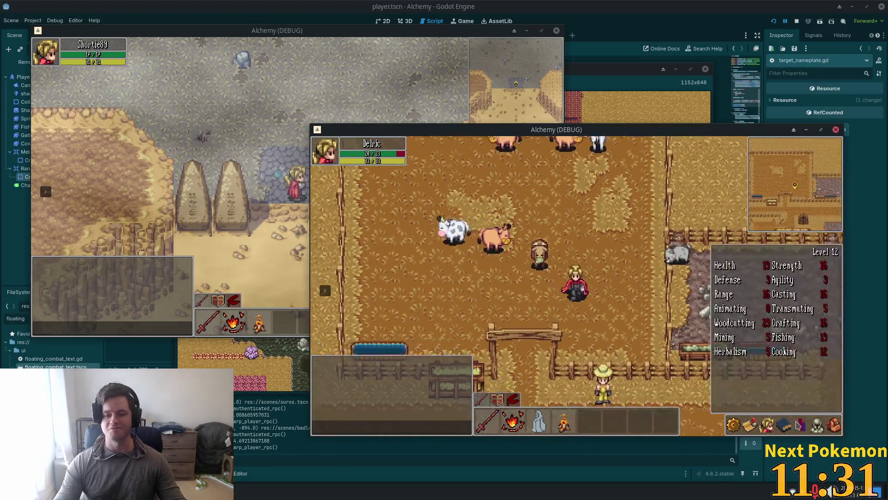
key(d)
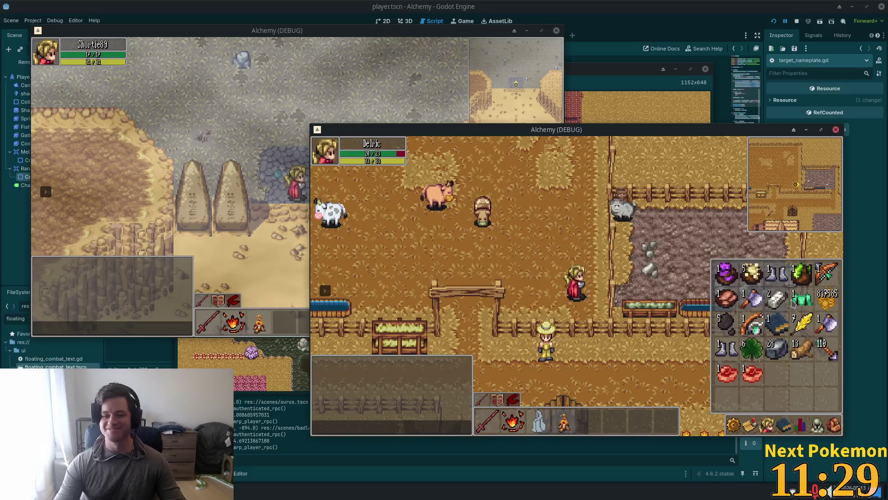
key(i)
Step: Walk back to the cows, attack the targeted one and return toward the meat
key(w)
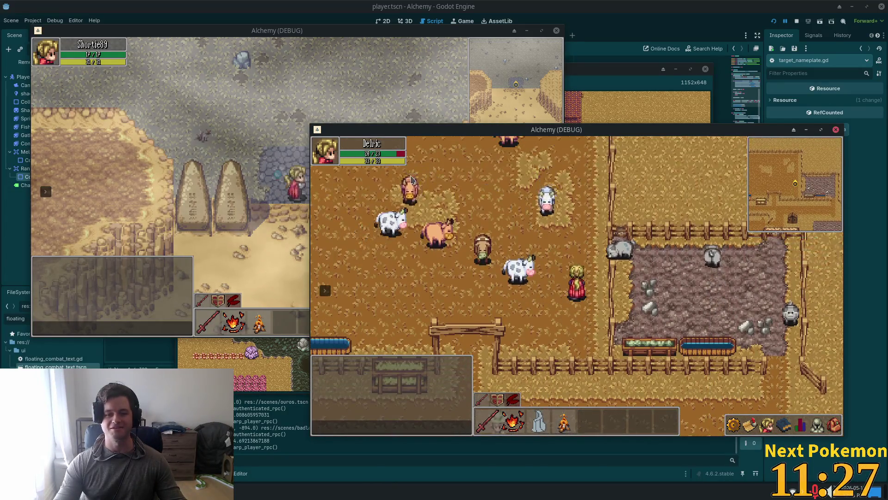
key(a)
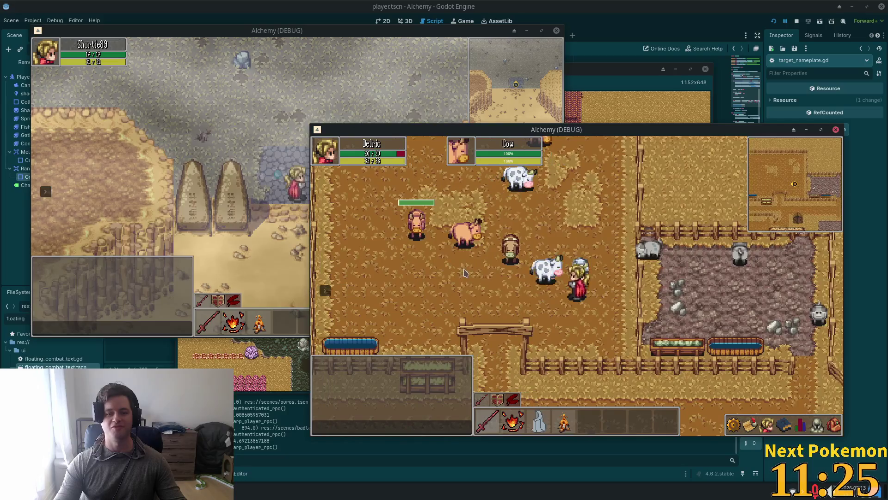
key(s)
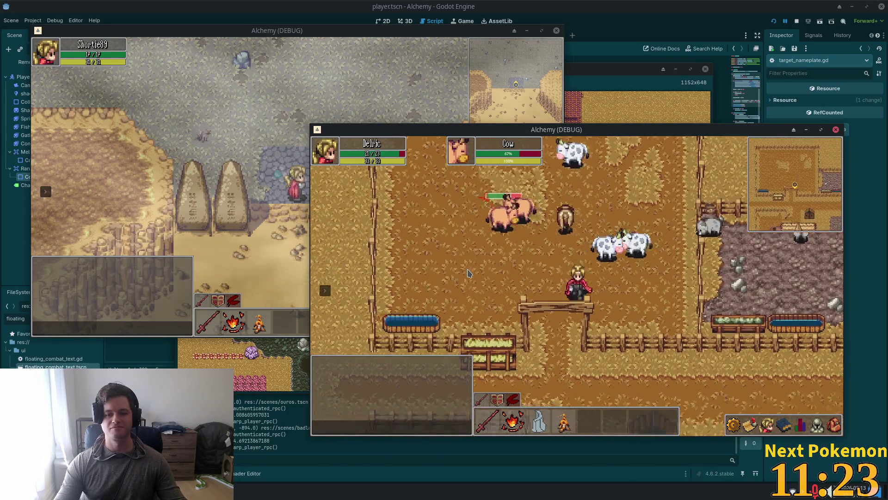
key(d)
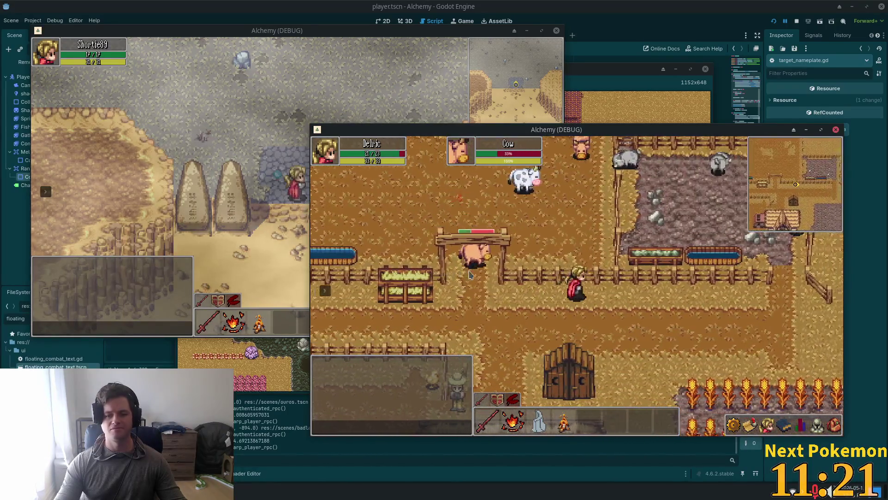
key(a)
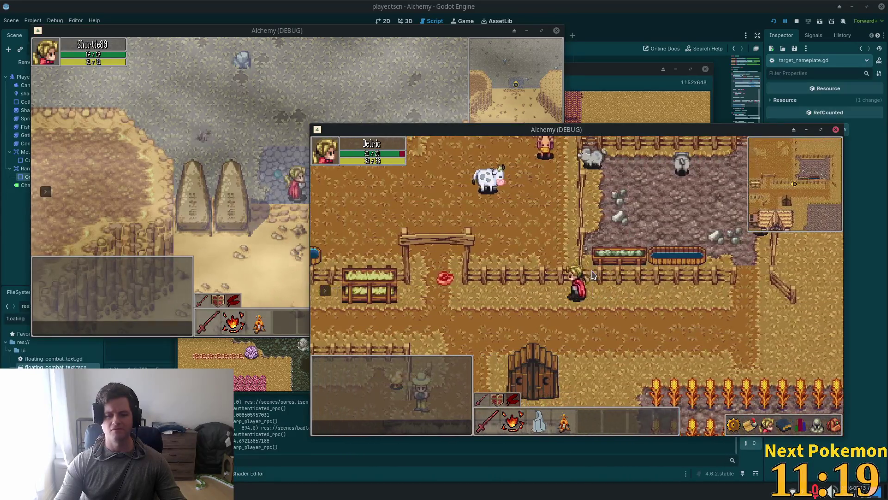
key(a)
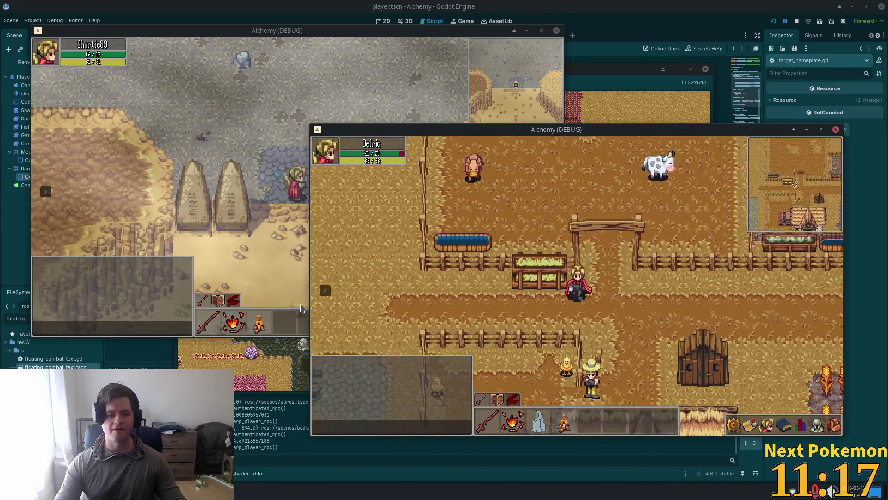
key(s)
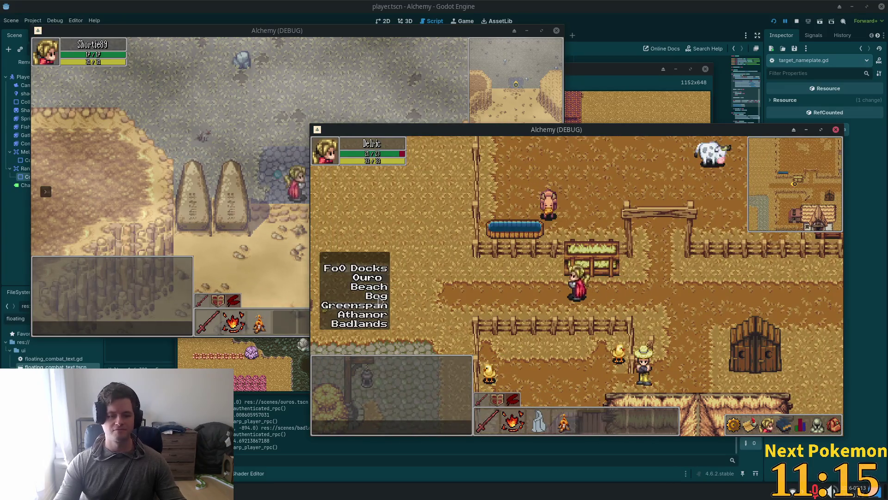
Step: Teleport to the Badlands and target the other player's character
click(373, 325)
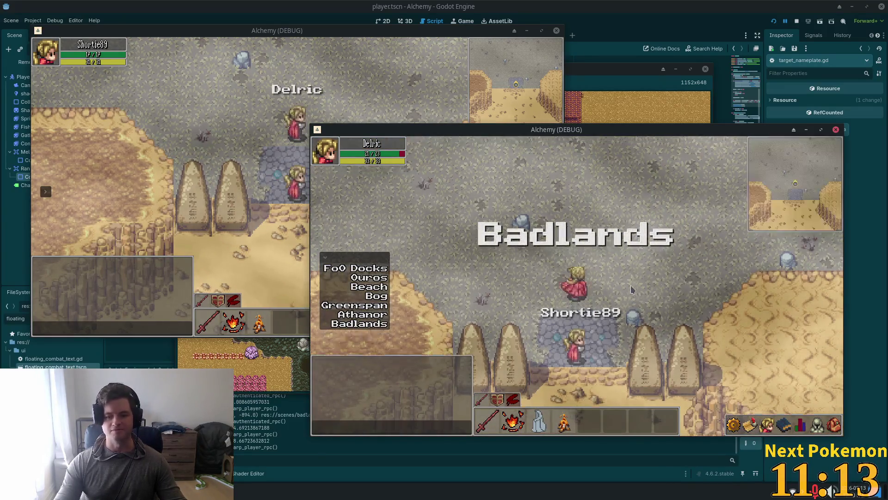
key(d)
click(510, 382)
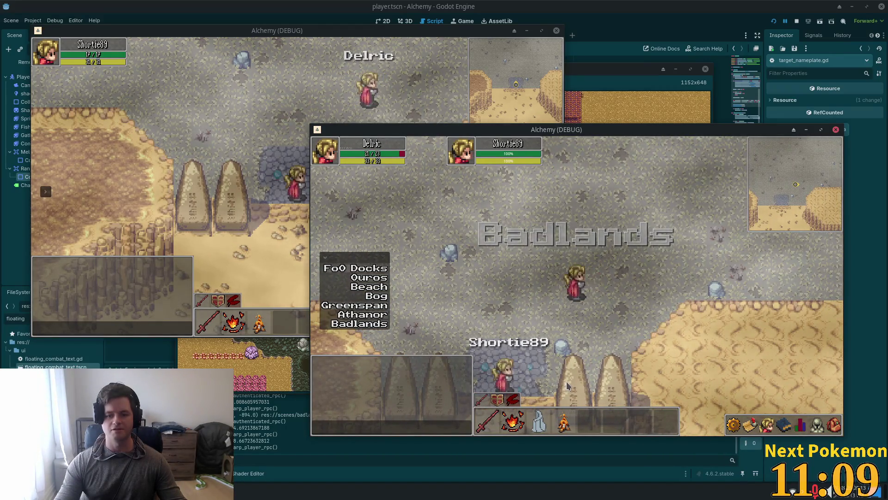
key(a)
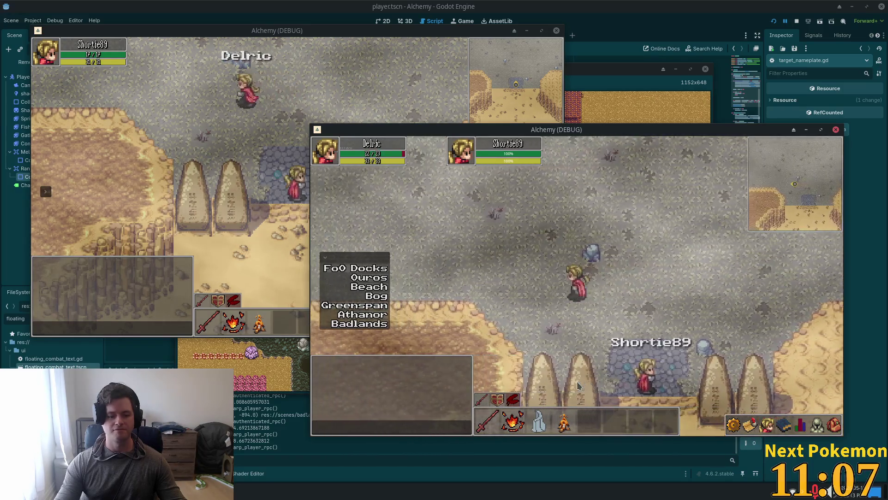
key(s)
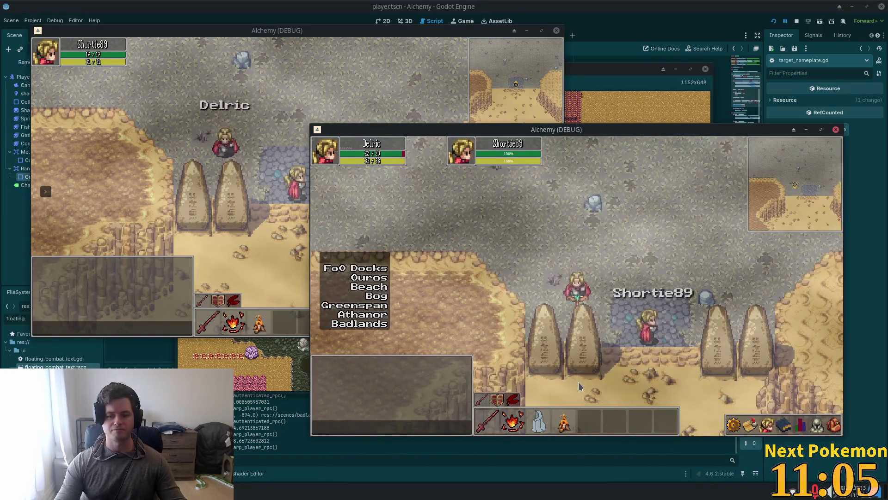
Step: Walk around while toggling the inventory grid open and closed
click(827, 434)
key(a)
key(w)
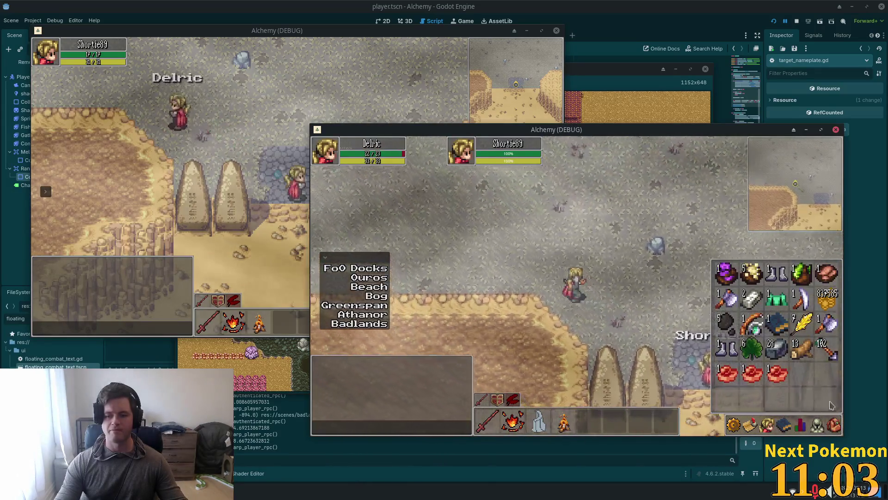
key(d)
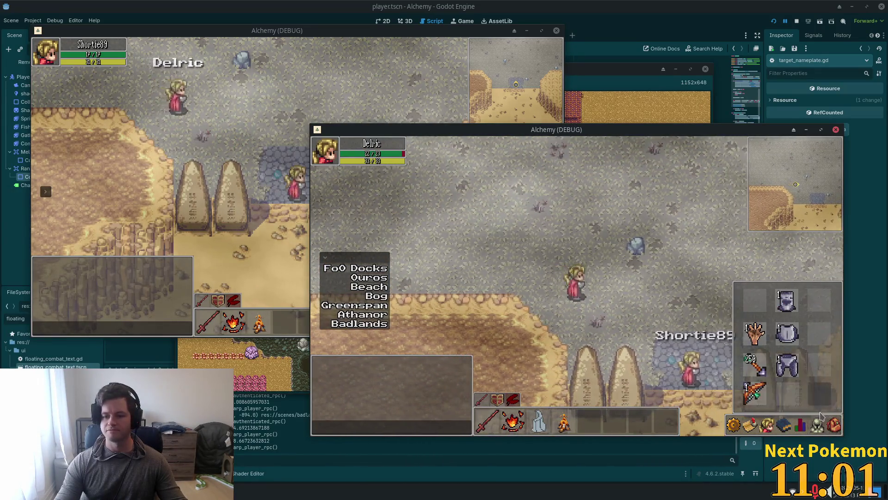
click(823, 429)
click(835, 427)
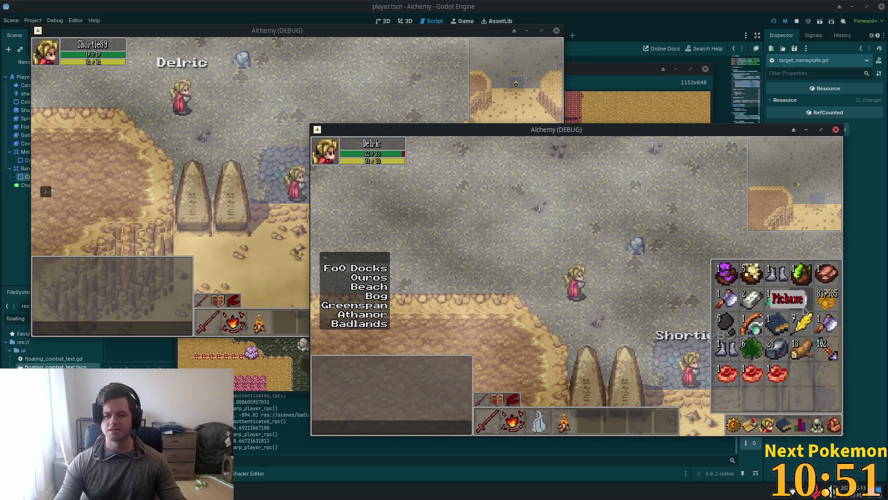
key(i)
Step: Target and attack the other player, then stop the game and show the Errors list
click(628, 301)
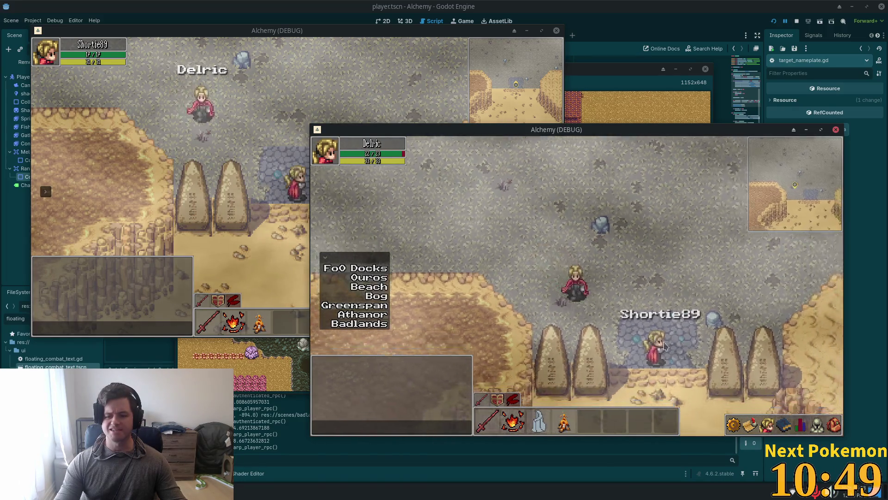
click(629, 301)
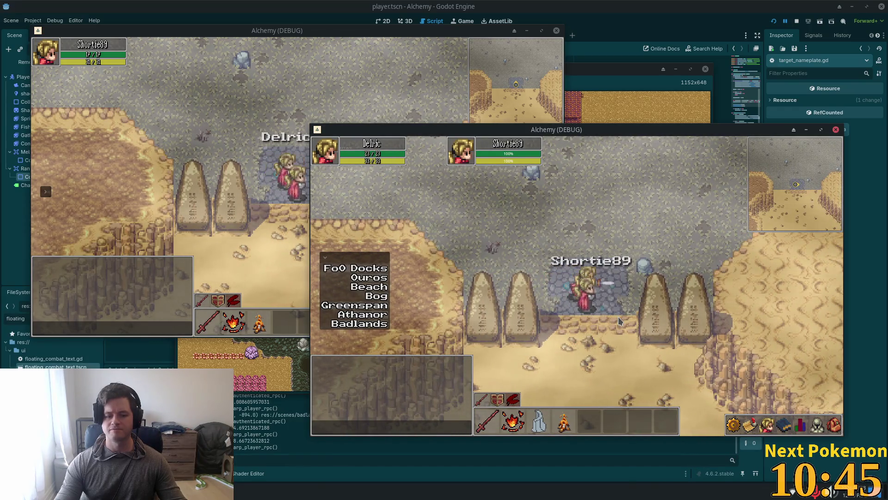
click(619, 321)
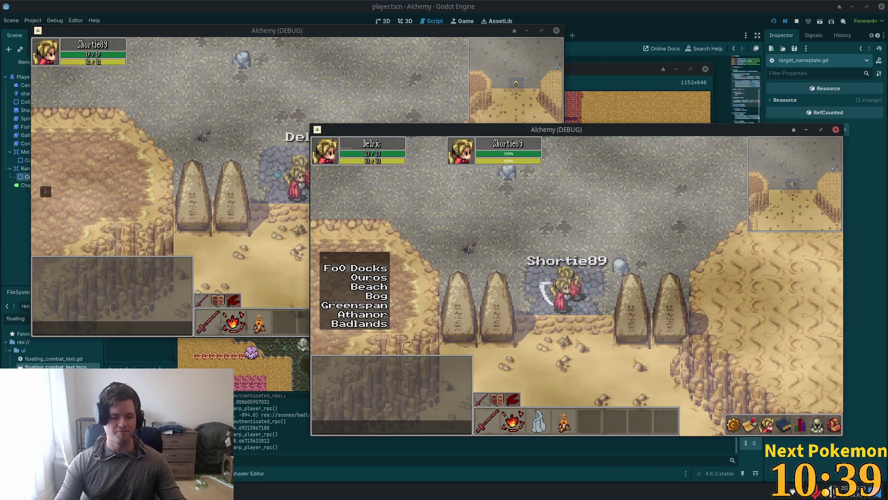
key(F8)
click(159, 316)
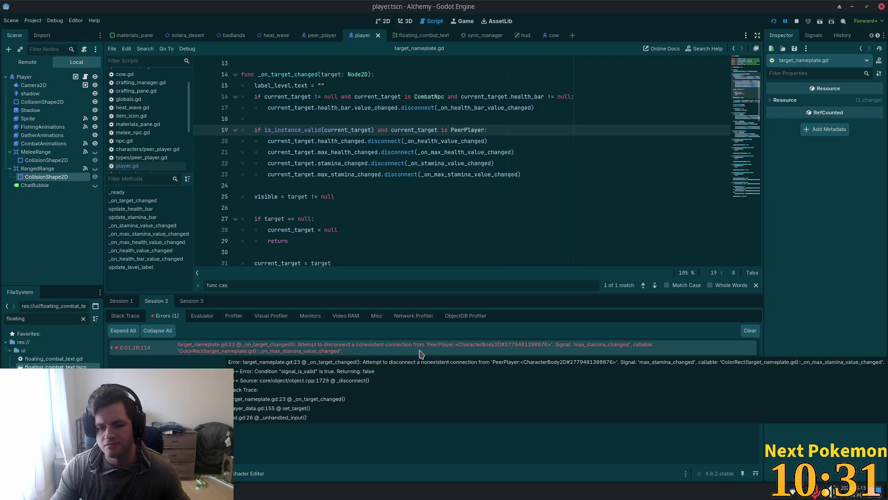
Step: Jump to line 23 of target_nameplate.gd, then open Session 3's Errors (11) list
double_click(420, 354)
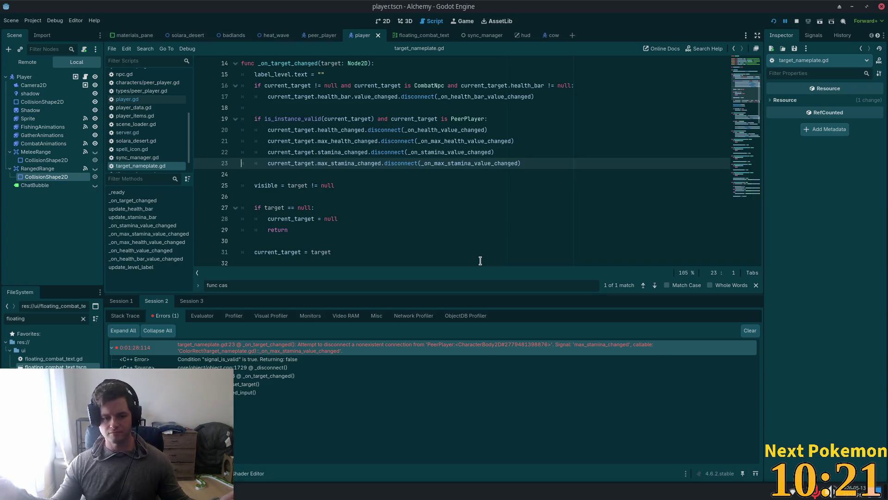
click(185, 302)
click(162, 317)
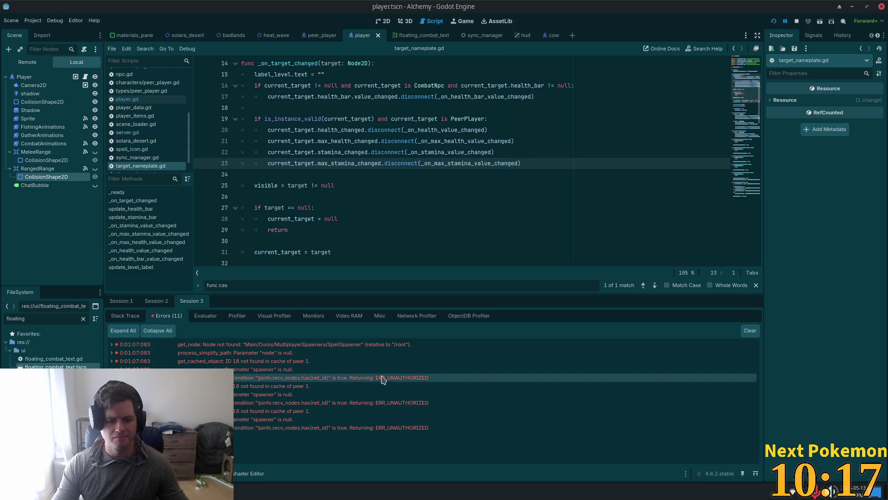
Step: Select the process_simplify_path and get_cached_object errors and bring a game window forward
click(362, 353)
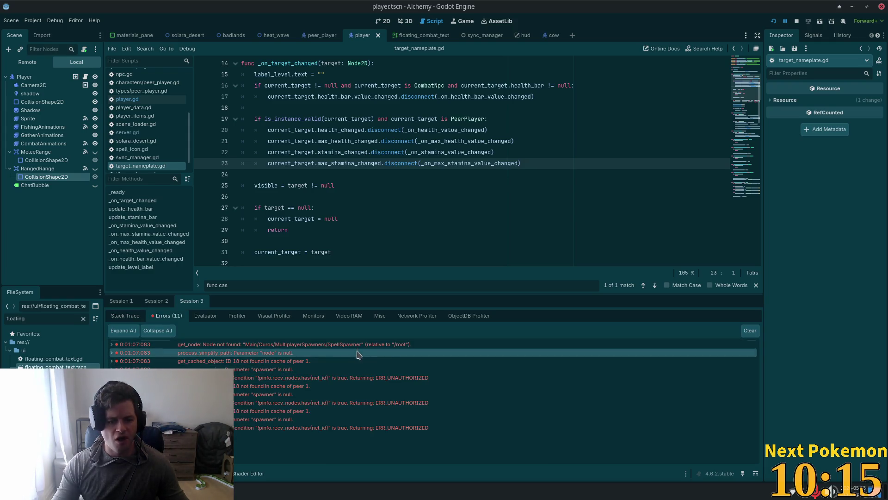
click(462, 361)
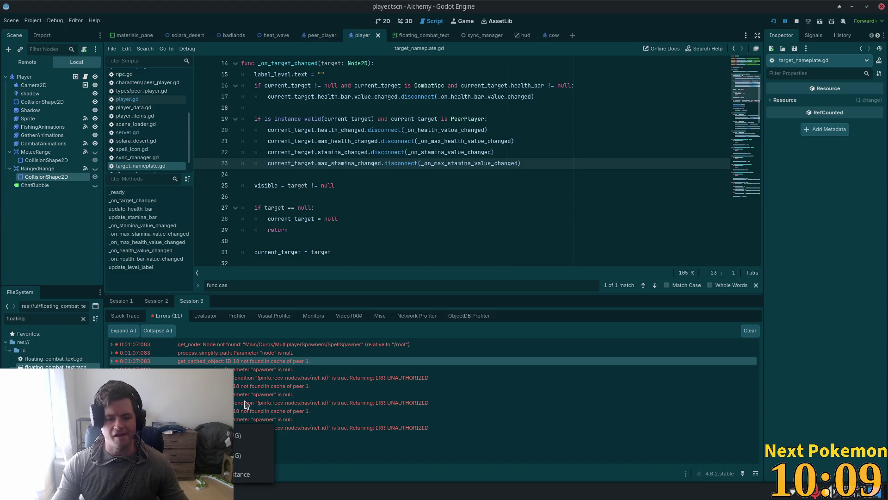
click(253, 436)
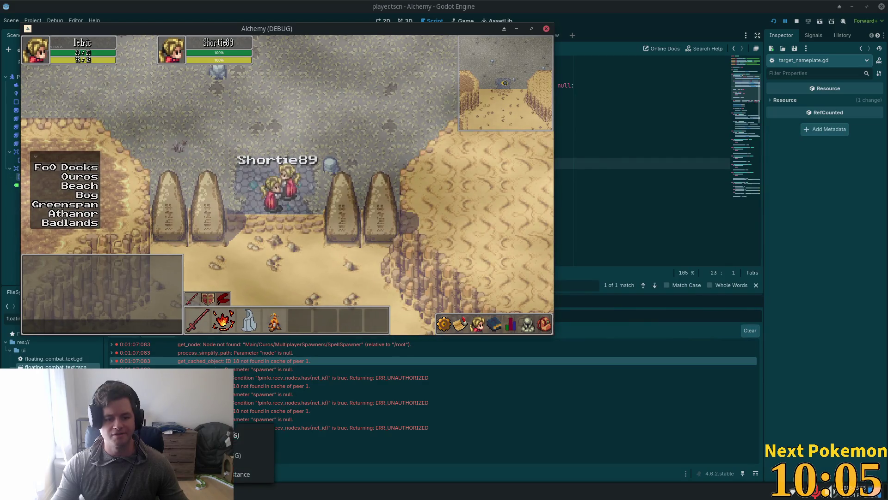
Step: Position both Alchemy (DEBUG) windows side by side, later stopping both instances with F8
key(alt+Tab)
mouse_move(296, 33)
mouse_down()
mouse_move(567, 95)
mouse_move(628, 169)
mouse_up()
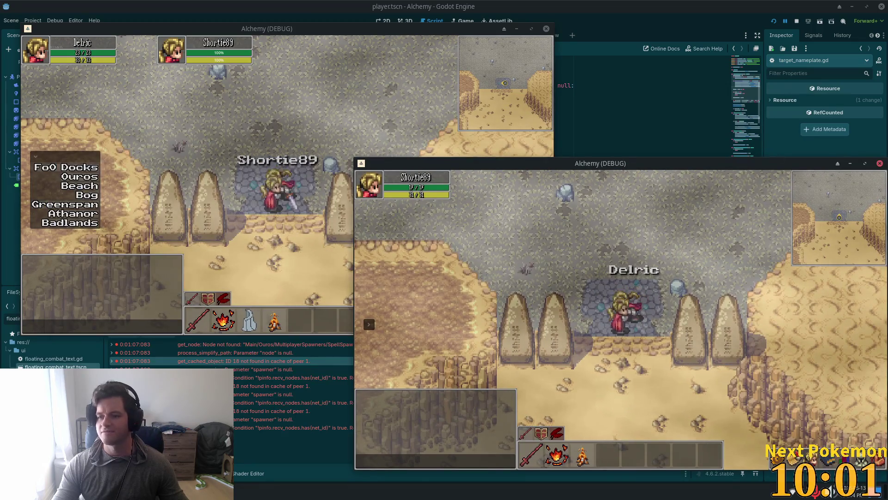
mouse_move(685, 166)
mouse_down()
mouse_move(648, 176)
mouse_move(677, 172)
mouse_up()
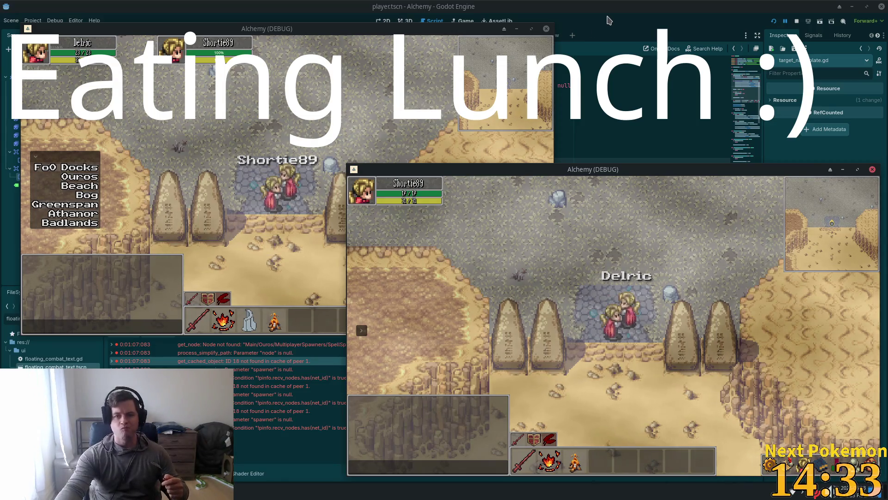
key(F8)
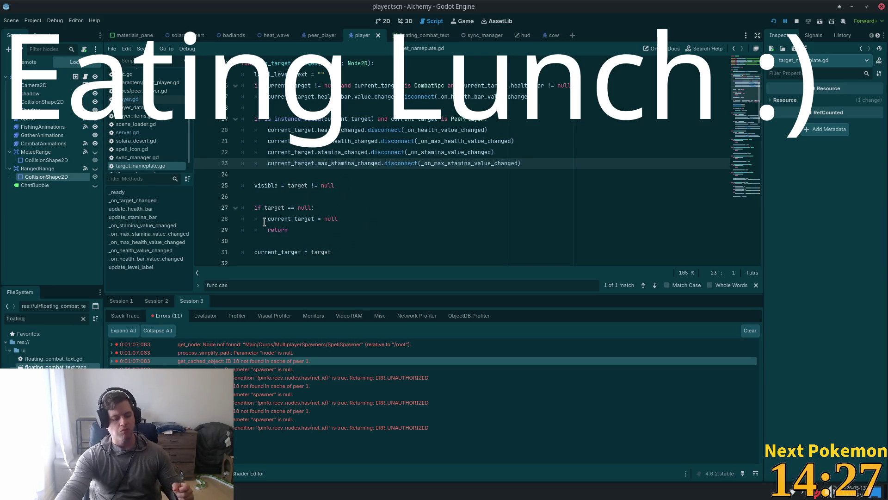
Step: Switch to Cursor showing target_nameplate.gd's is_instance_valid PeerPlayer guard
key(alt+Tab)
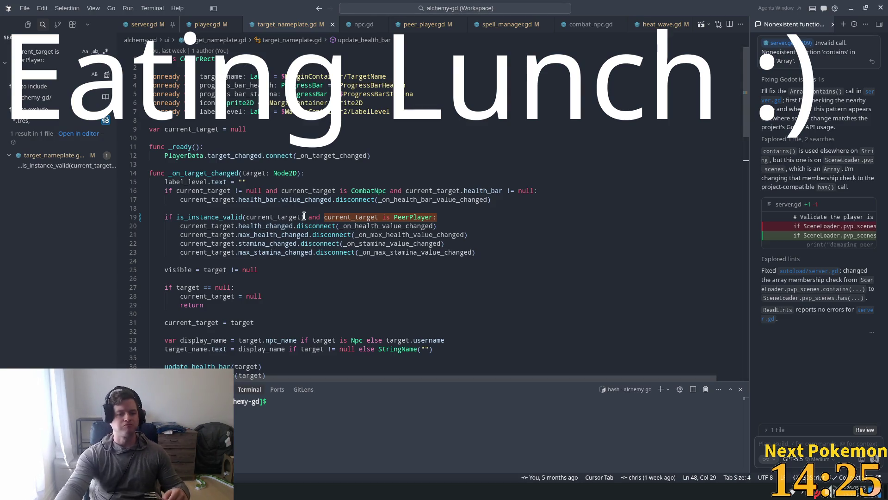
Step: Open player.gd and search its code for 'func' to locate the attack function
click(188, 24)
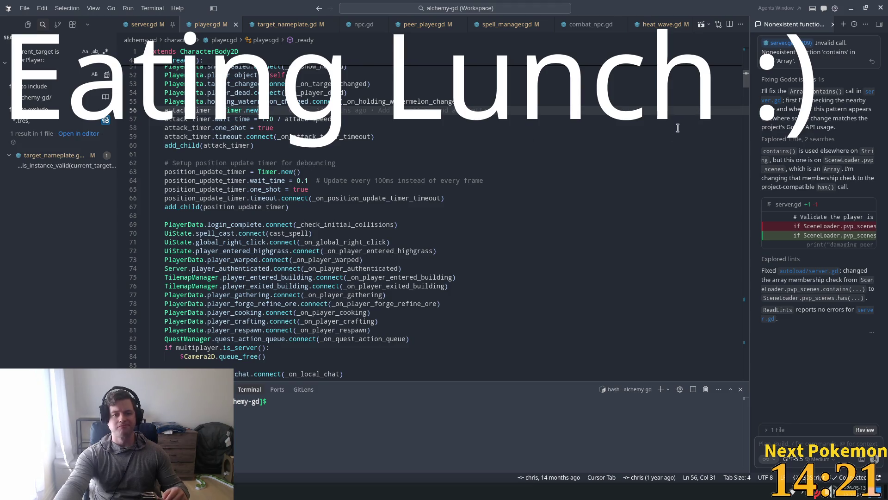
click(533, 225)
key(ctrl+f)
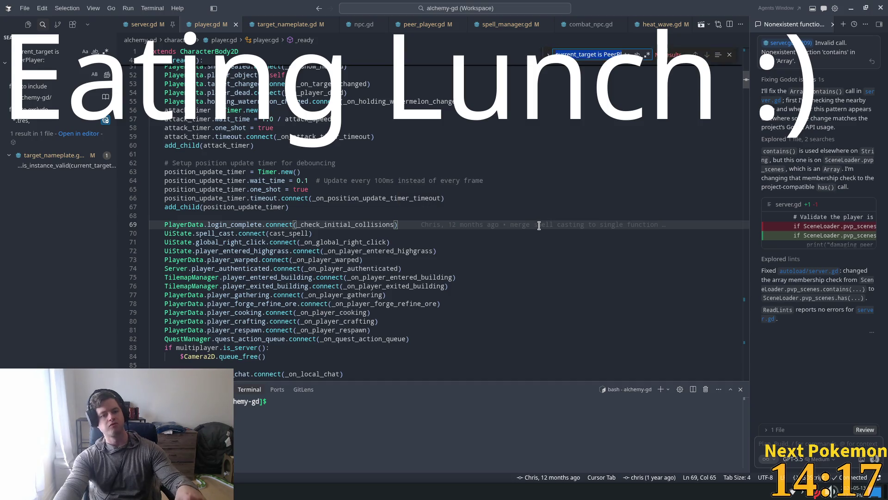
text(attasck)
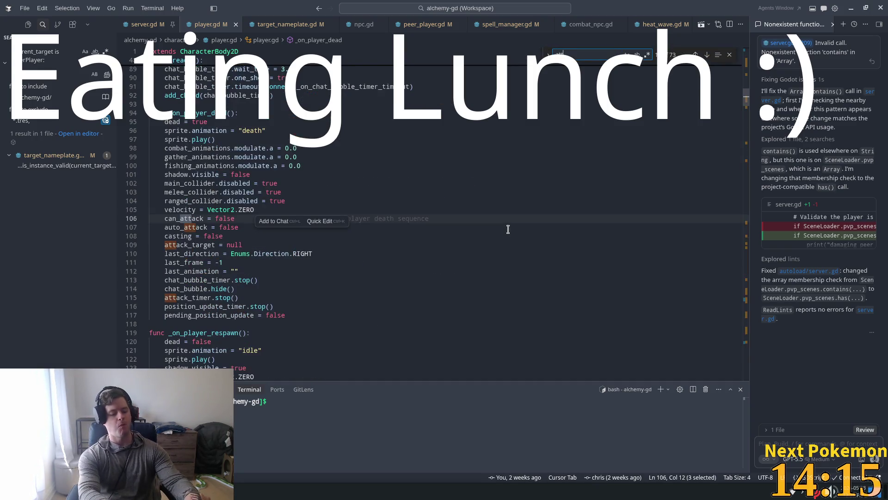
key(BackSpace)
key(BackSpace)
key(BackSpace)
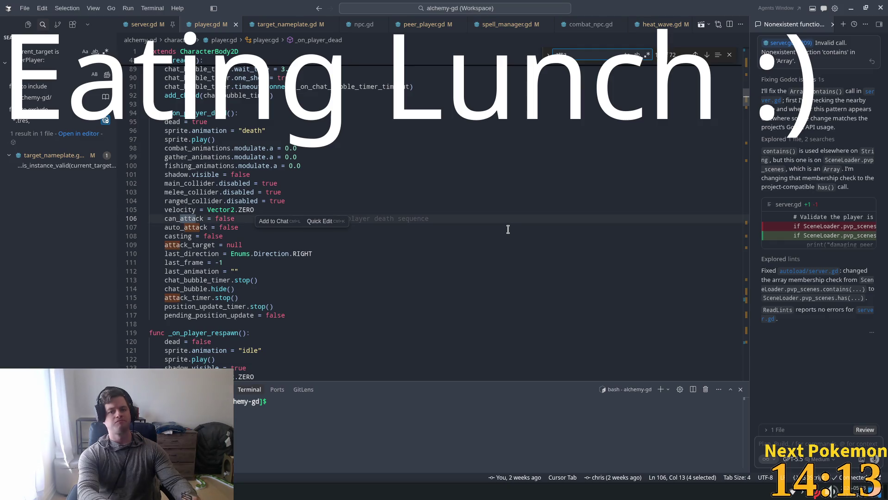
text(fun)
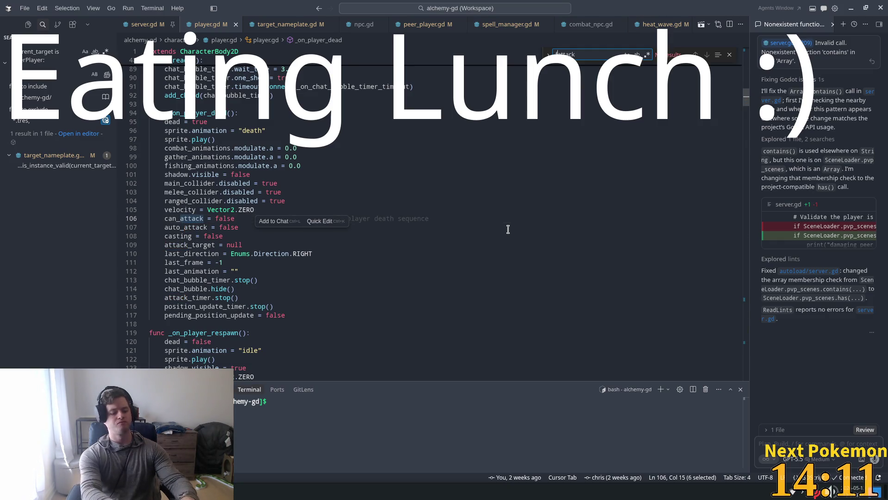
text(c)
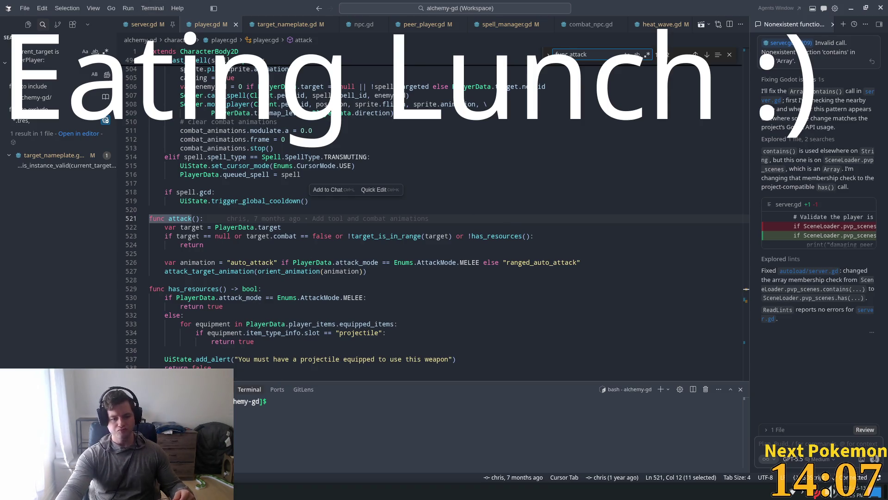
Step: Inspect the attack code on lines 518–527, then jump to the attack_target_animation definition
click(253, 192)
scroll(273, 199, down, 2)
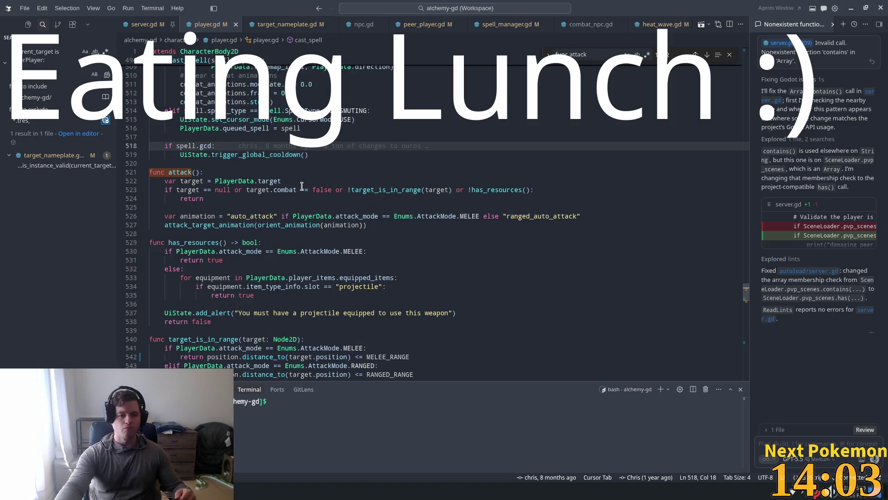
scroll(305, 185, down, 3)
click(238, 156)
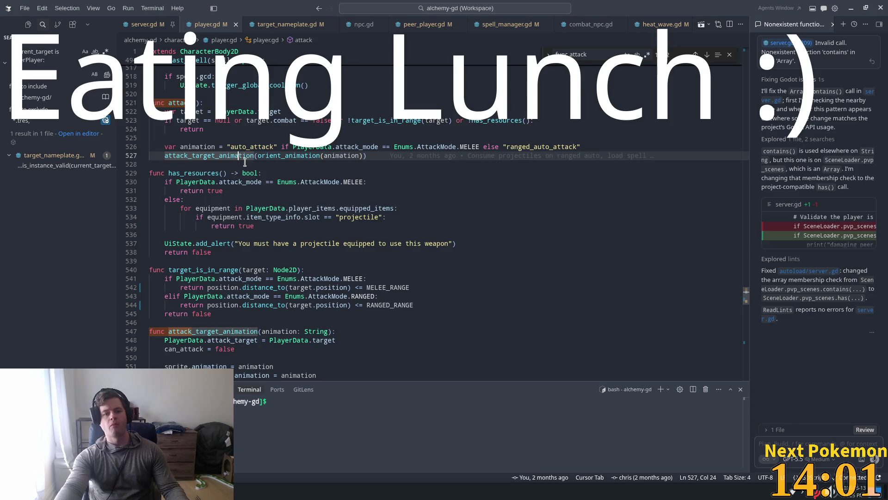
scroll(241, 160, up, 1)
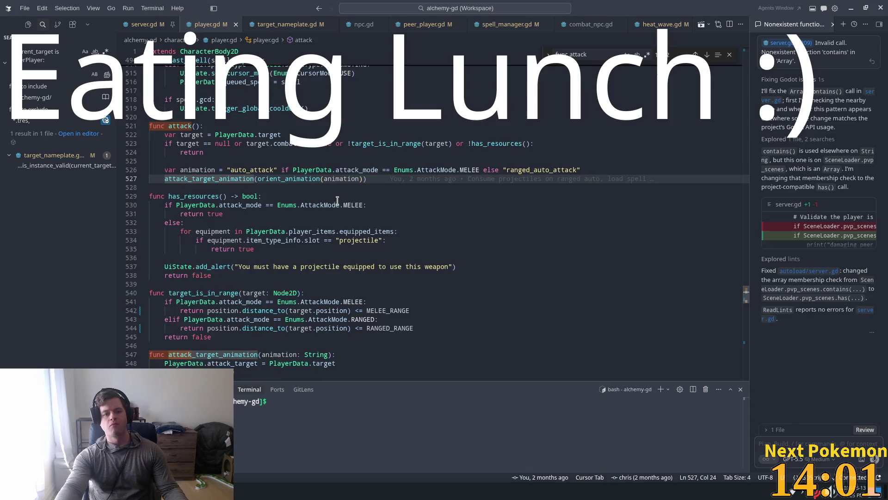
double_click(390, 144)
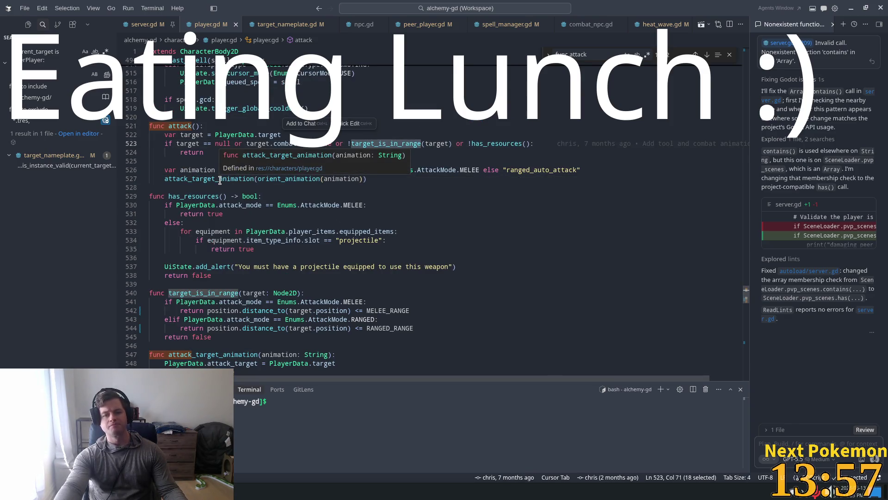
double_click(299, 179)
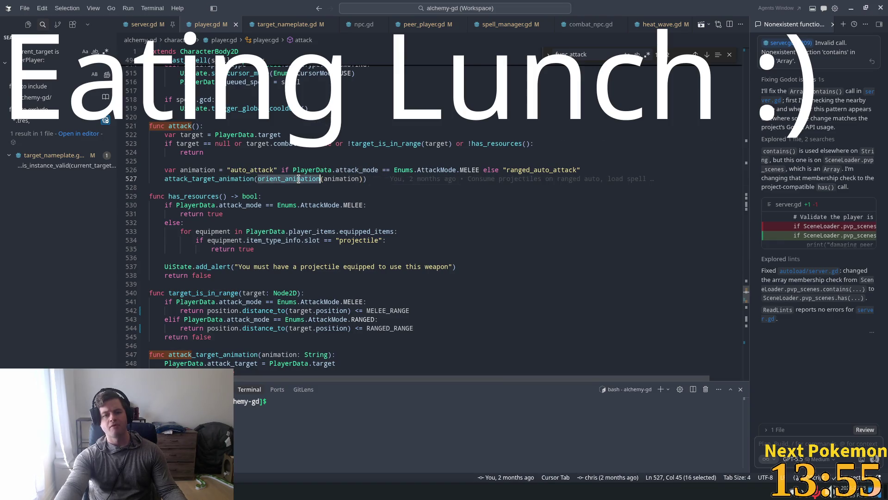
click(407, 170)
click(250, 171)
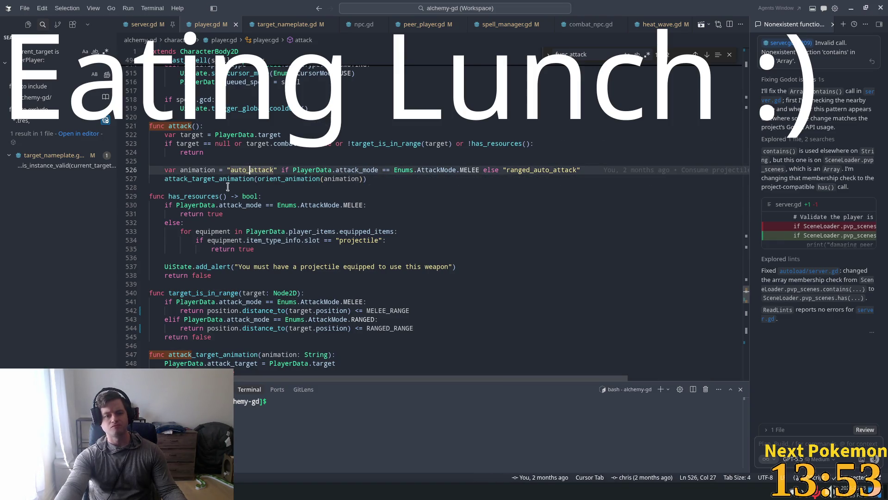
ctrl+click(200, 184)
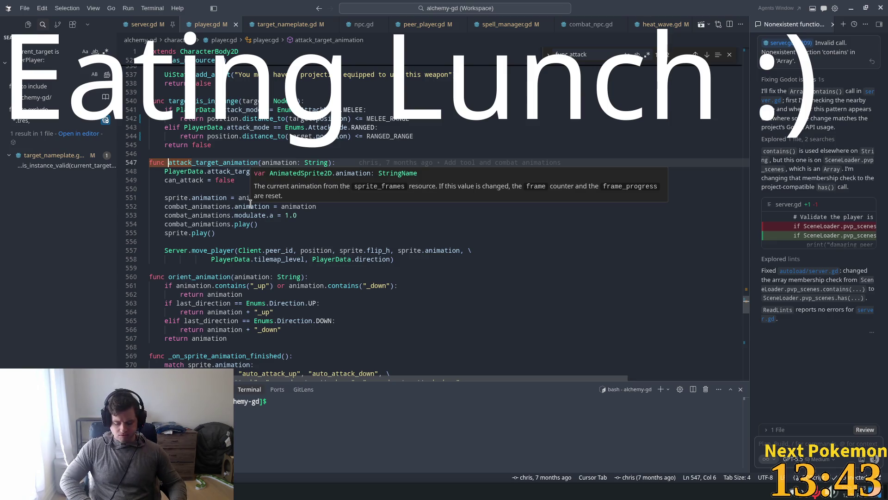
Step: Scroll to _on_sprite_animation_finished and highlight its cast_spell call and attack_timer restart
click(237, 162)
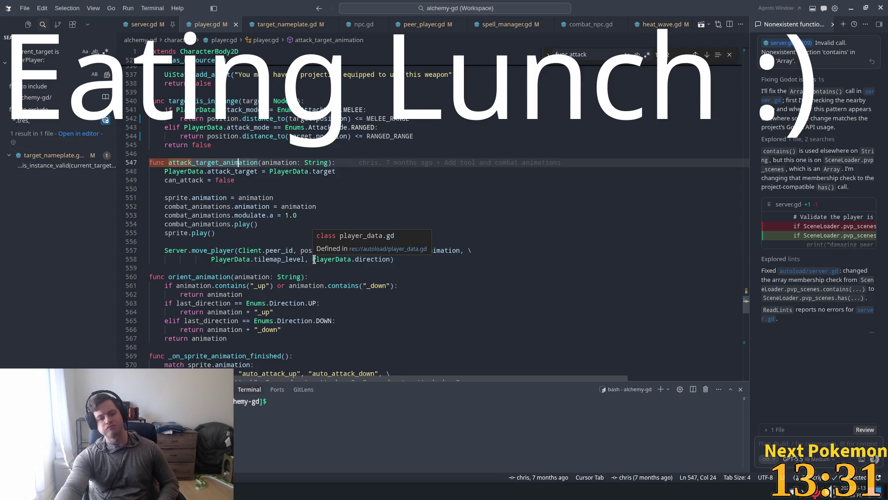
scroll(261, 203, down, 4)
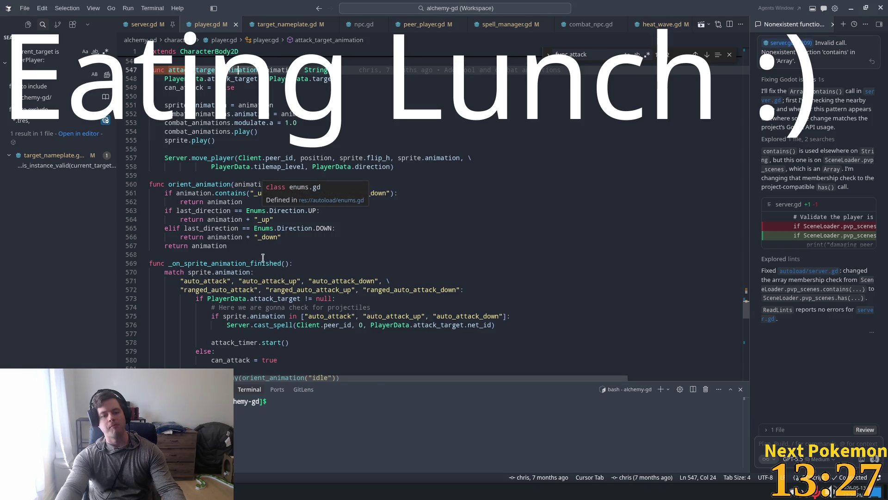
scroll(263, 252, down, 3)
scroll(263, 252, down, 1)
click(270, 188)
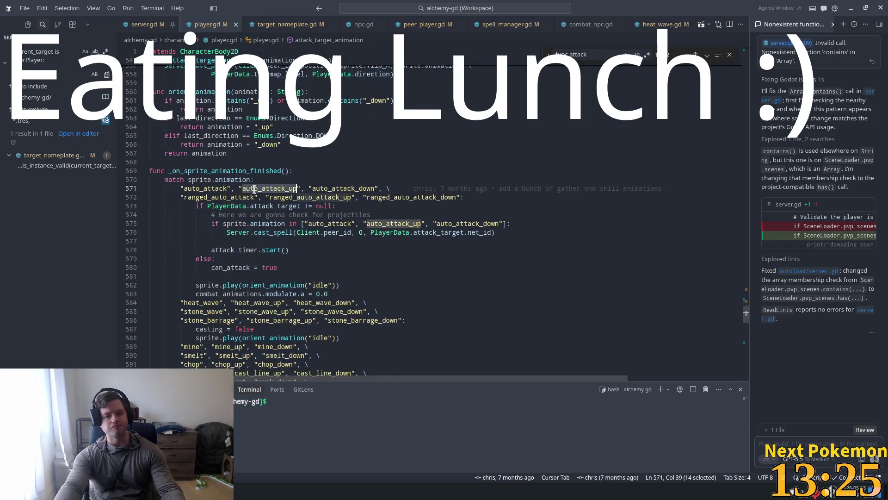
double_click(274, 223)
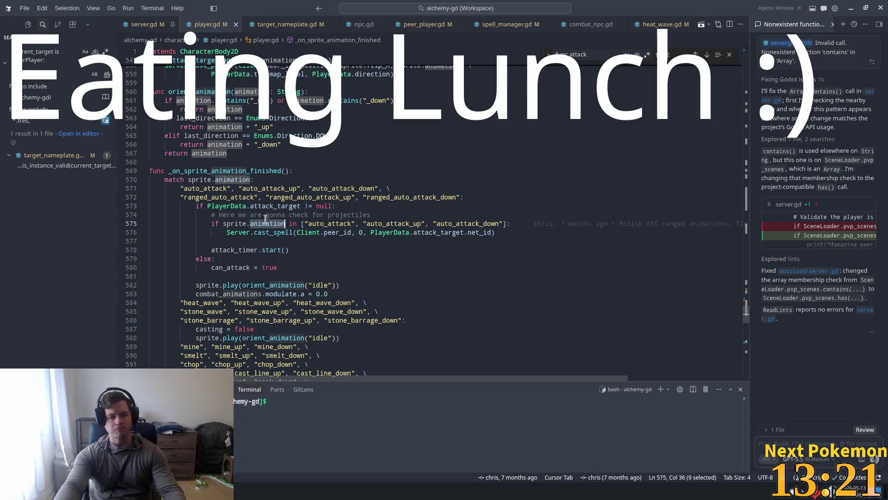
click(266, 224)
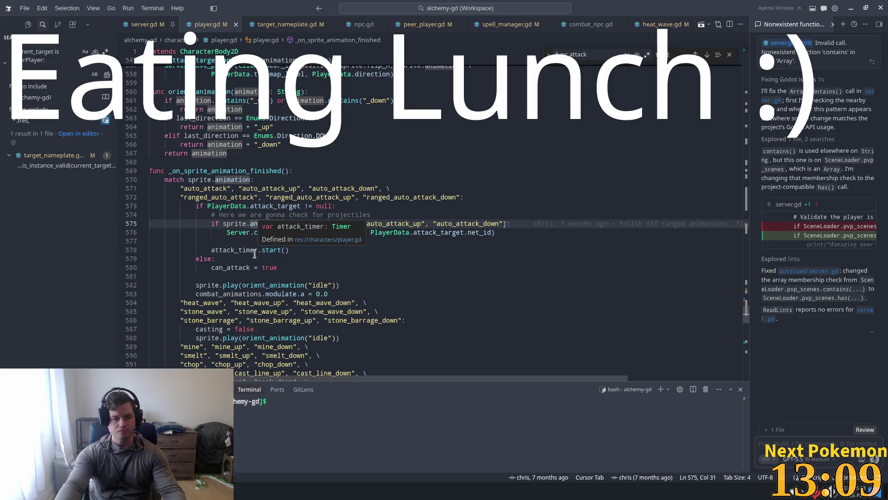
double_click(254, 232)
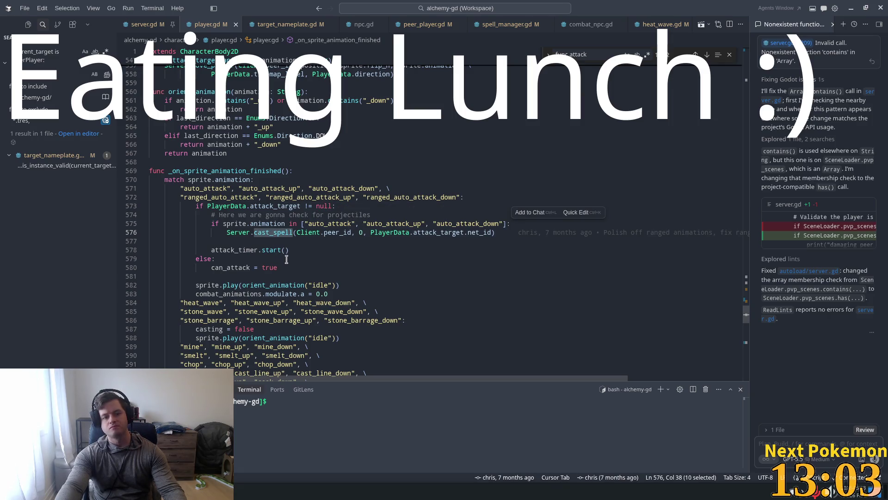
double_click(246, 249)
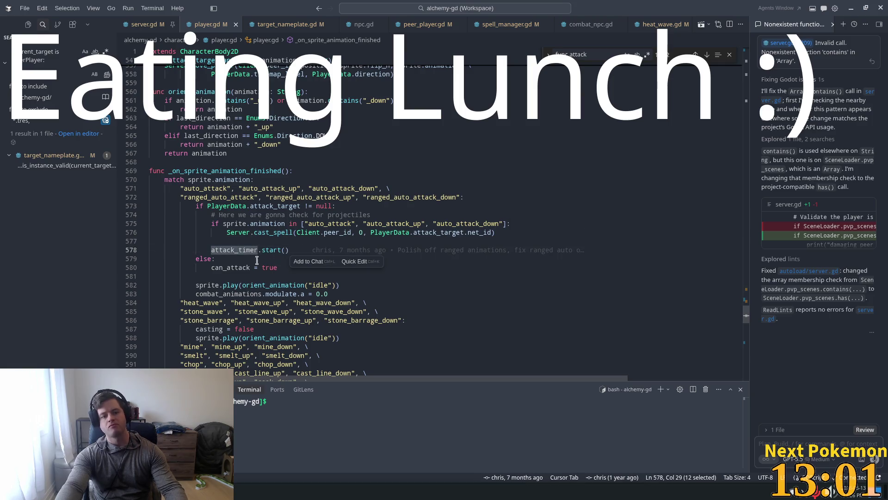
Step: Jump from the attack_timer declaration through _on_attack_timer_timeout and attack() to attack_target_animation
ctrl+click(242, 250)
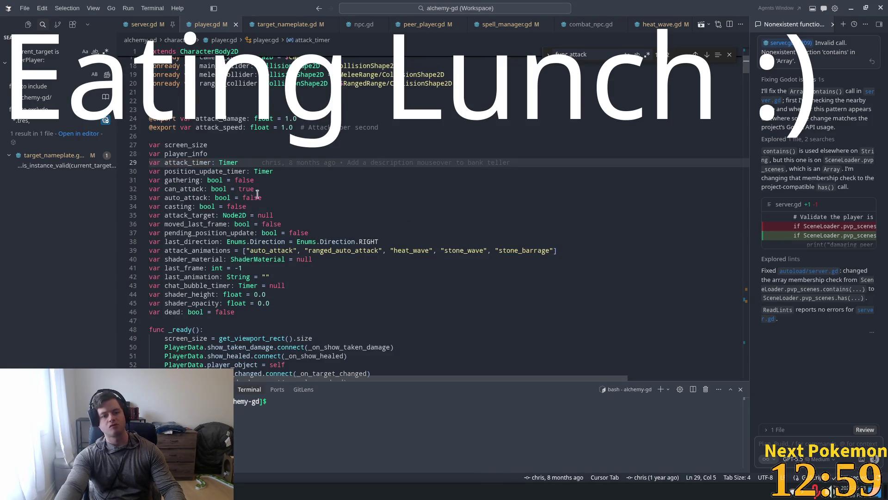
scroll(278, 269, down, 4)
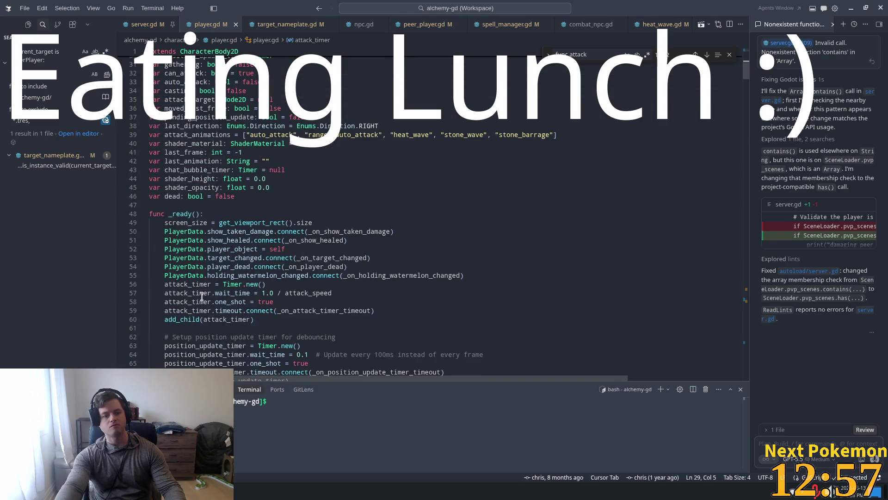
click(257, 294)
ctrl+click(292, 311)
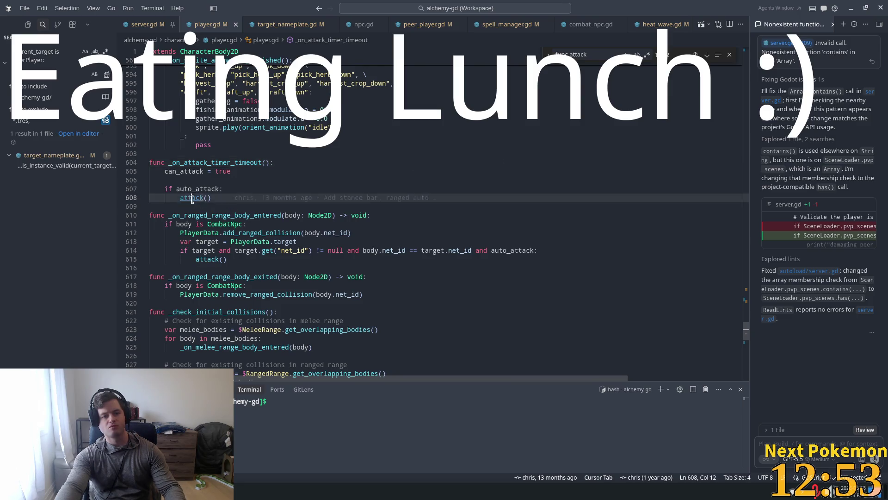
ctrl+click(198, 199)
ctrl+click(244, 216)
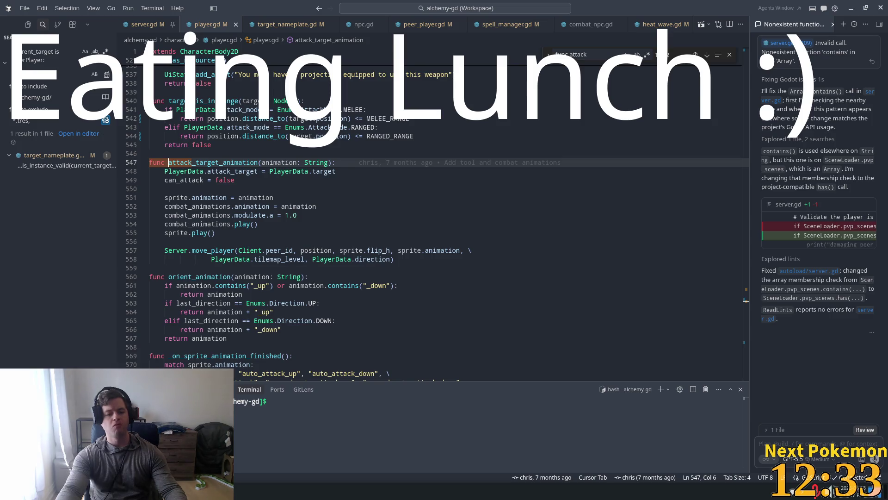
key(alt+Tab)
Step: Google 'x-men ruckus' in a new tab and open the Marvel Animated Universe Wiki Ruckus article
key(ctrl+t)
text(google.ca)
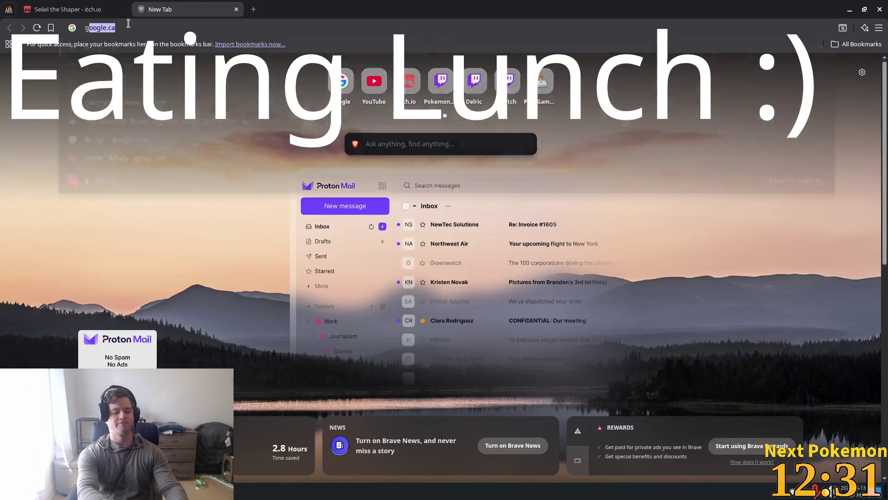
key(Return)
text(x-m)
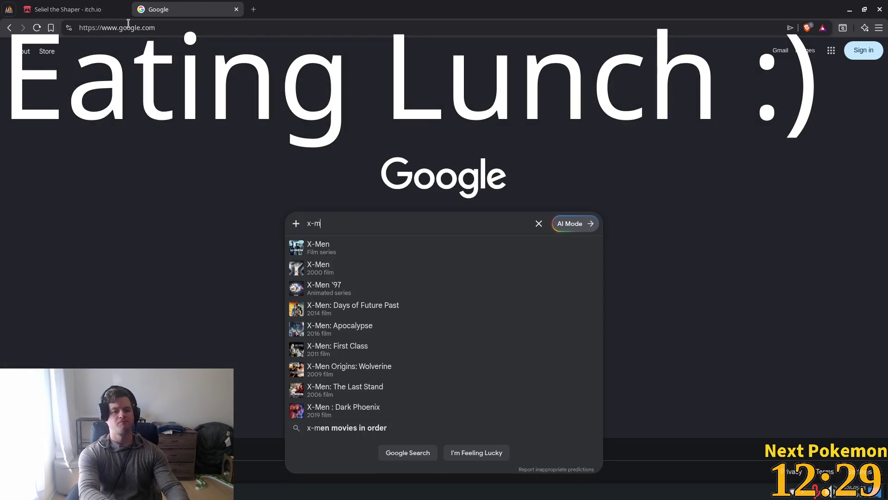
text(en ruckus)
key(Return)
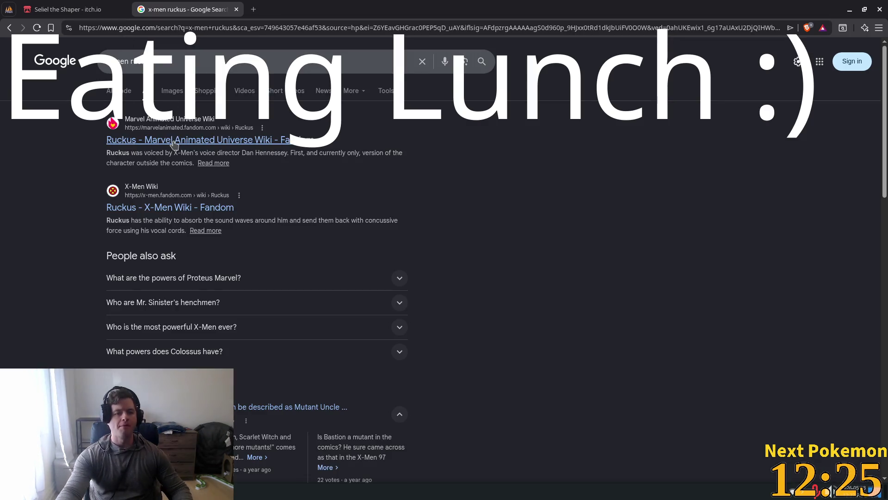
click(174, 140)
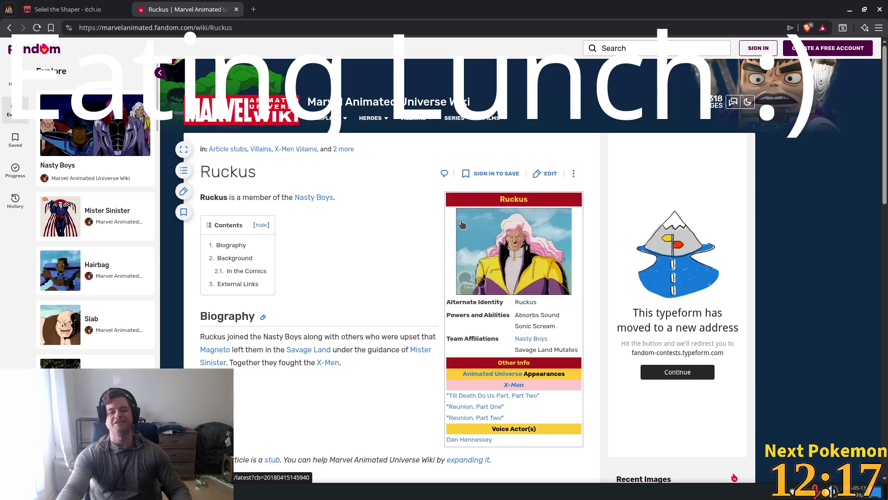
Step: Scroll through the Ruckus wiki article to its footer, then go back to the Google results
scroll(464, 218, down, 3)
scroll(464, 219, down, 2)
scroll(466, 223, down, 2)
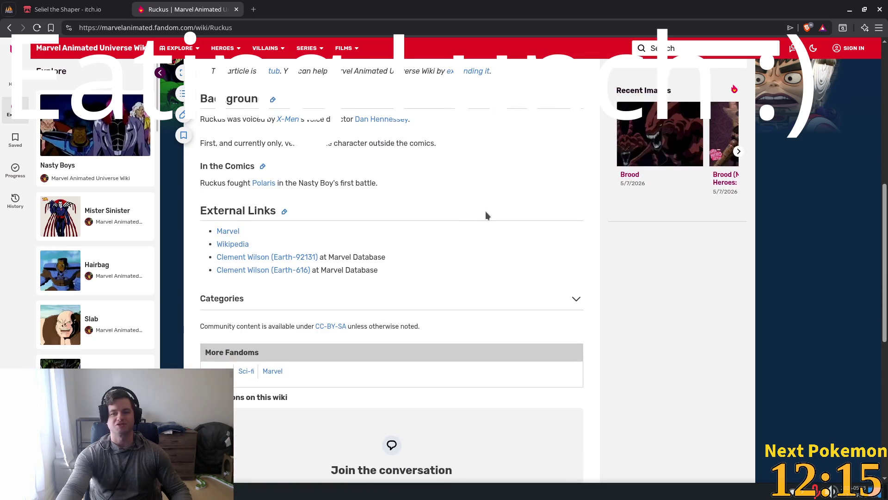
scroll(485, 211, down, 5)
mouse_move(271, 85)
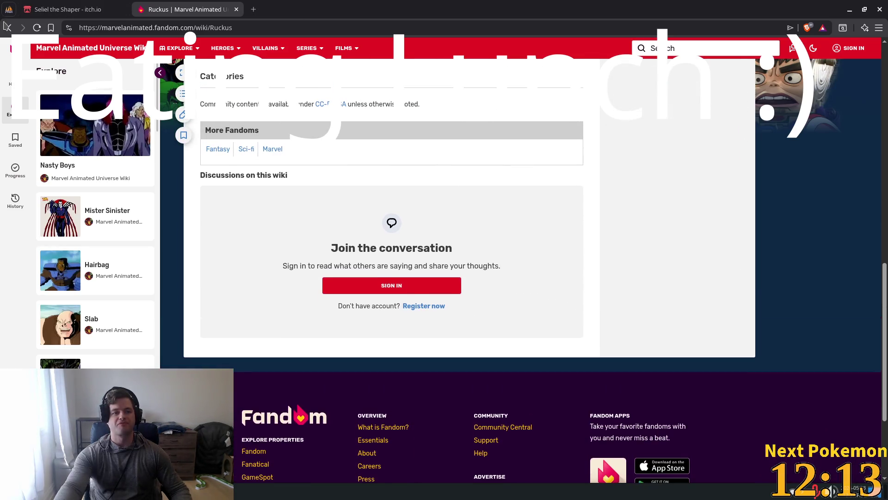
click(9, 28)
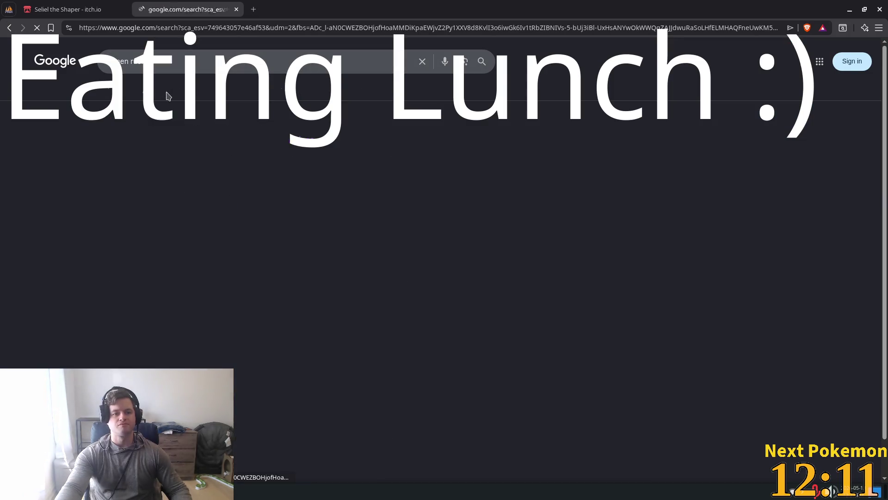
Step: View Google Images for x-men ruckus, preview the first and Alchetron images, then close the tab
click(162, 93)
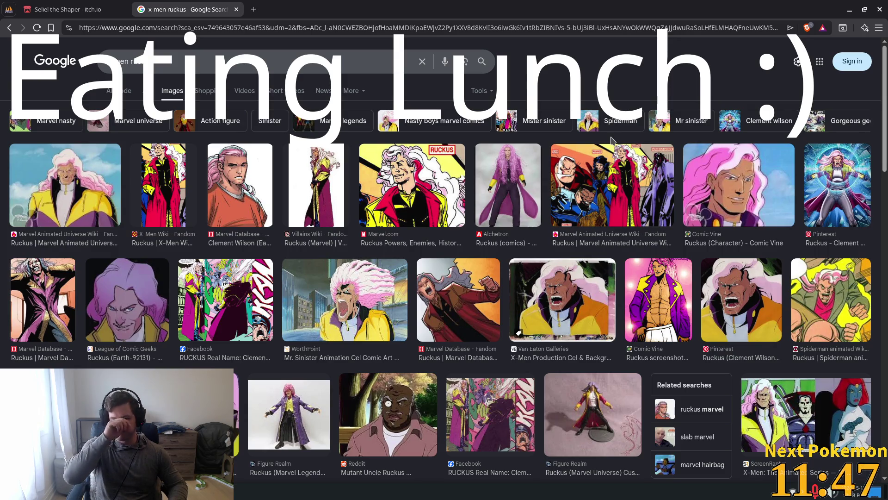
click(96, 162)
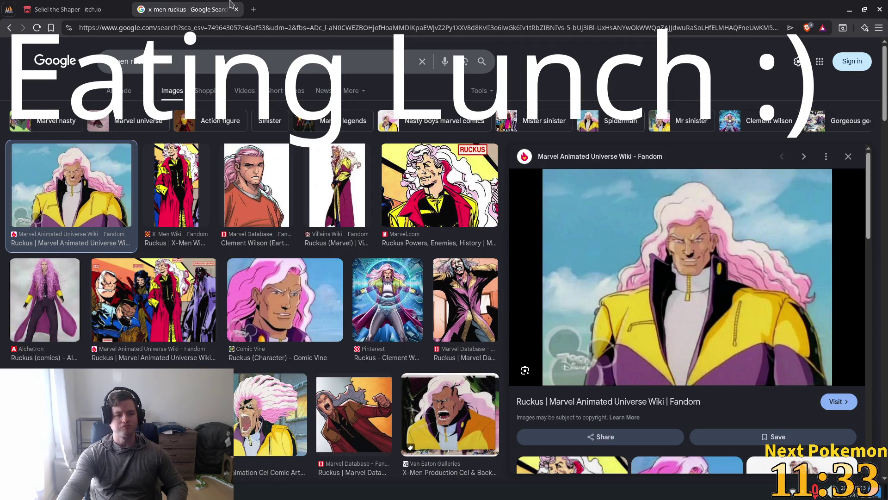
click(49, 292)
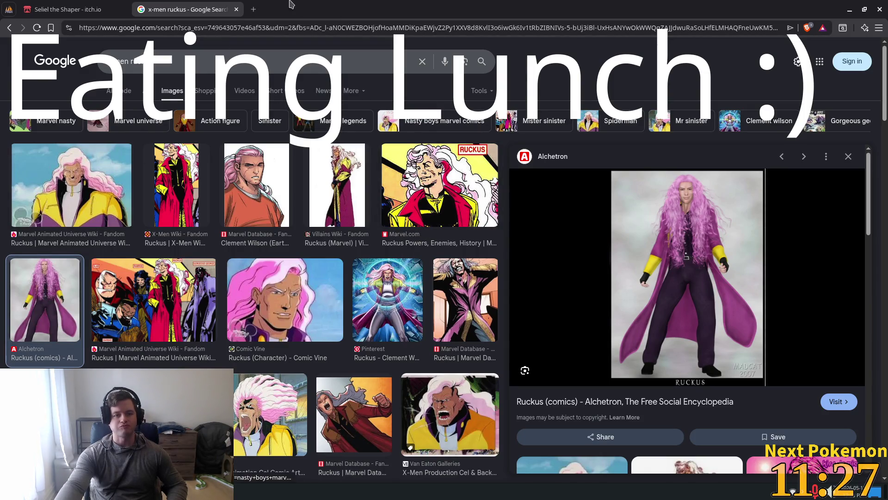
click(236, 9)
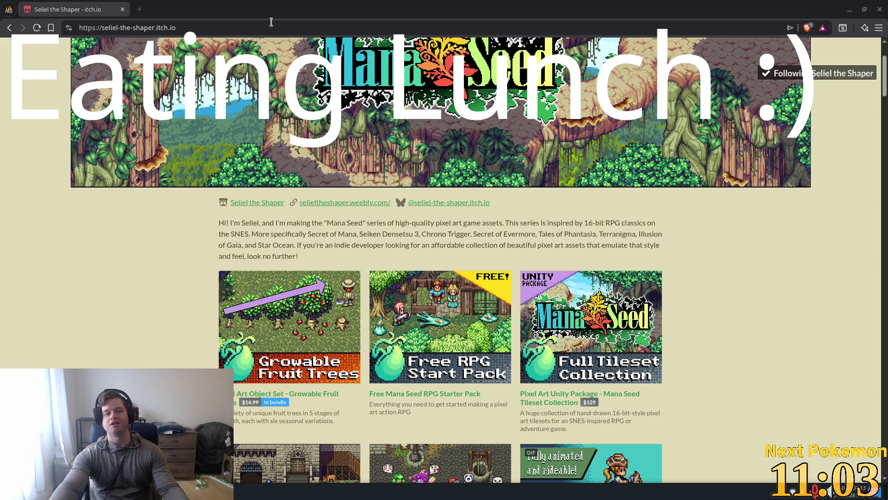
Step: Open YouTube in a new tab, search 'x-men animated series intro', and play X Men Opening Theme
click(139, 9)
text(you)
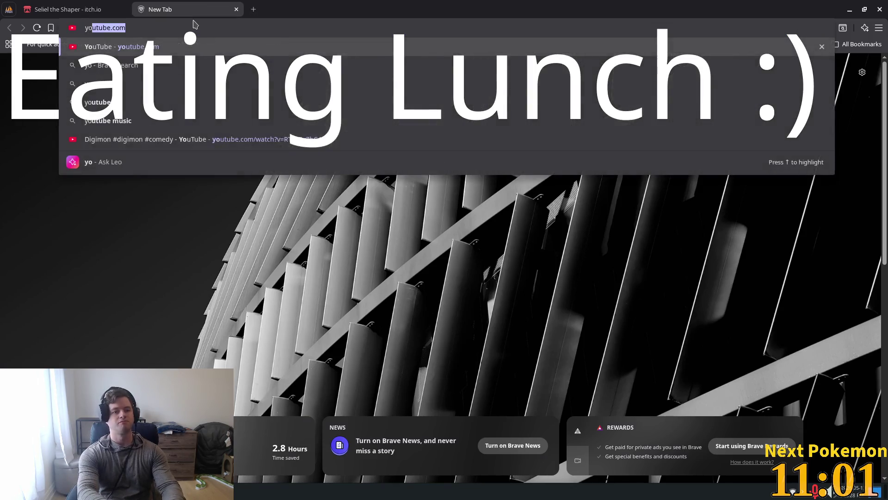
key(Return)
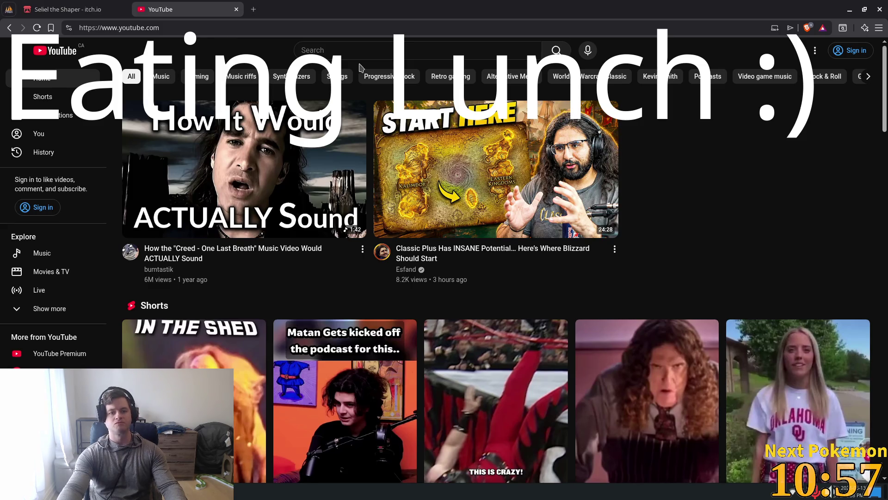
click(371, 54)
text(x-men )
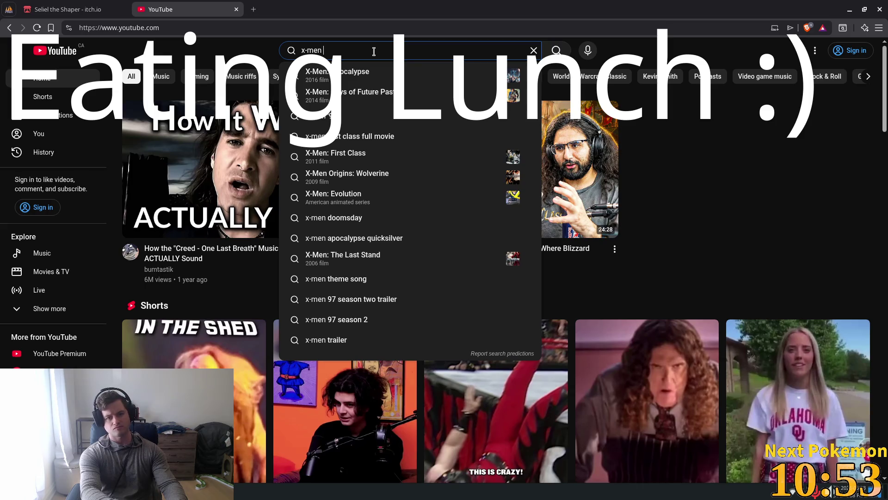
text(animated series intro)
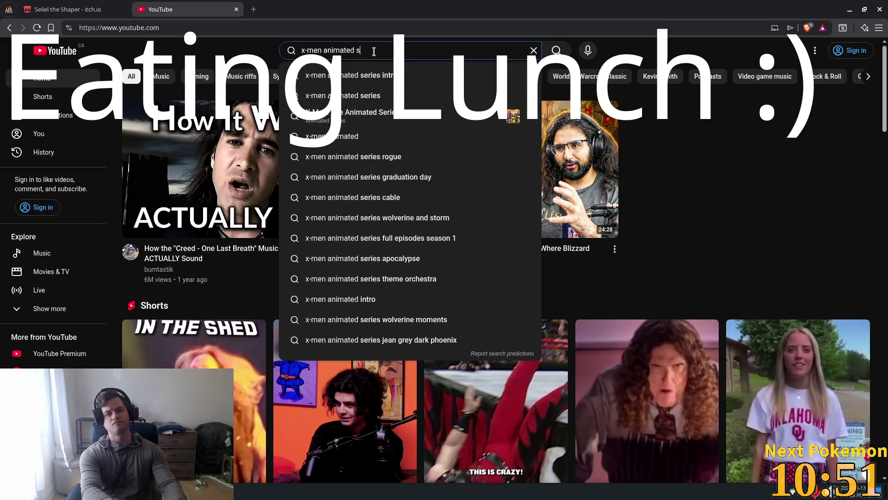
key(Return)
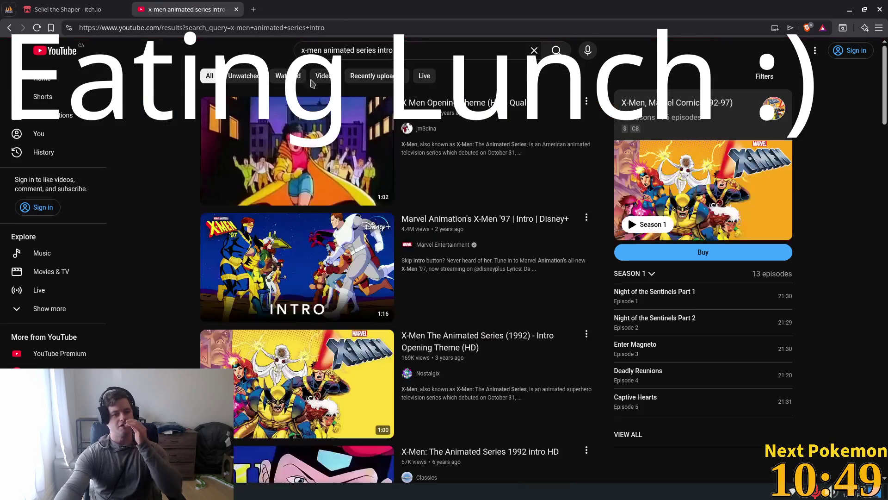
click(284, 133)
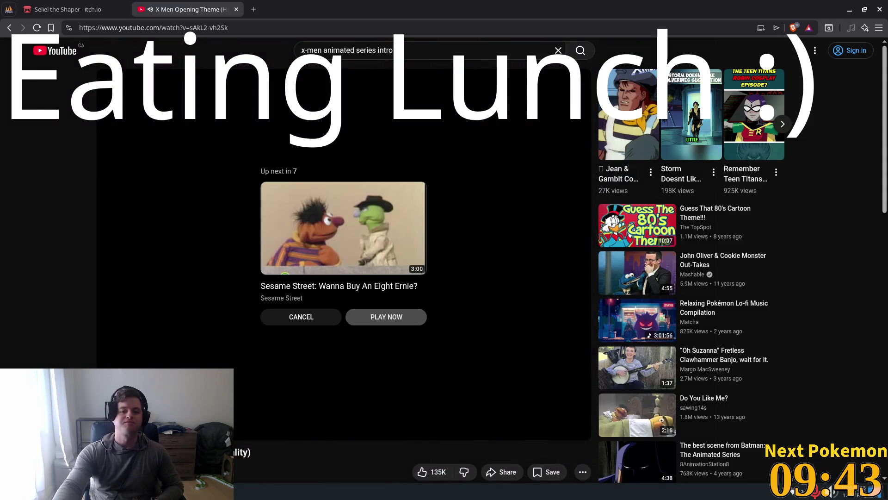
Step: Cancel the Up next autoplay once the X Men Opening Theme ends and browse the suggestions
click(322, 319)
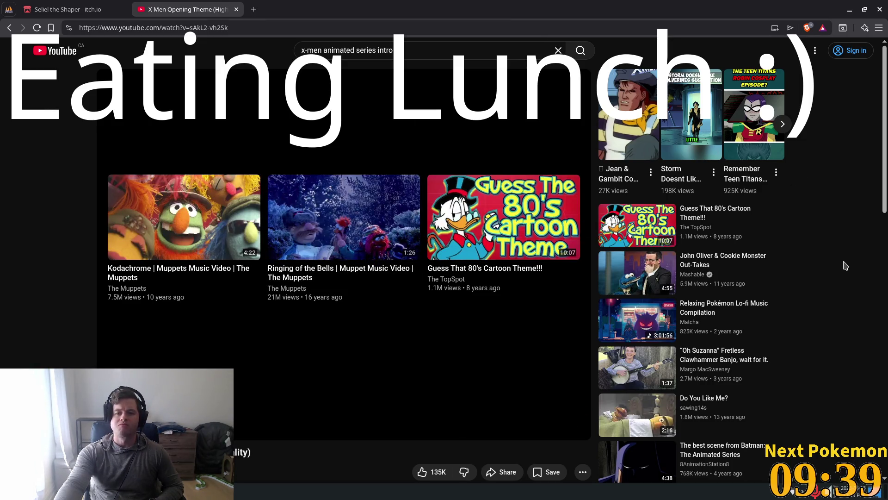
scroll(845, 268, down, 3)
scroll(845, 265, down, 1)
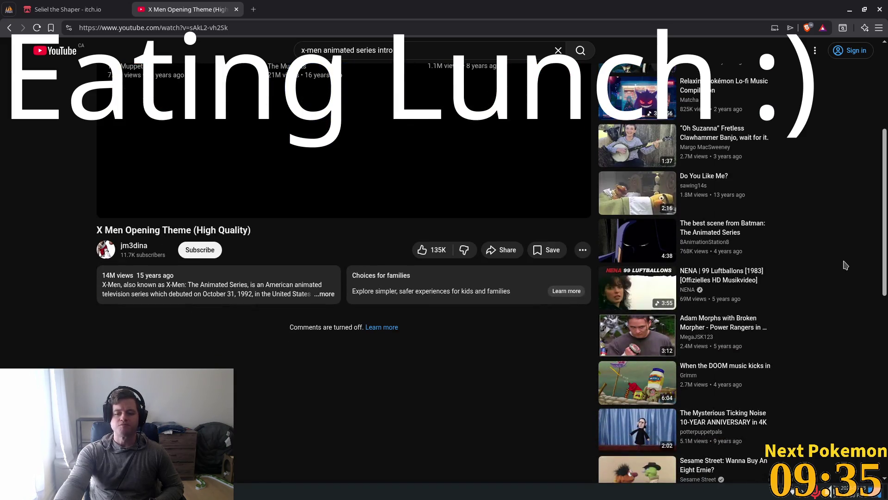
scroll(843, 262, up, 4)
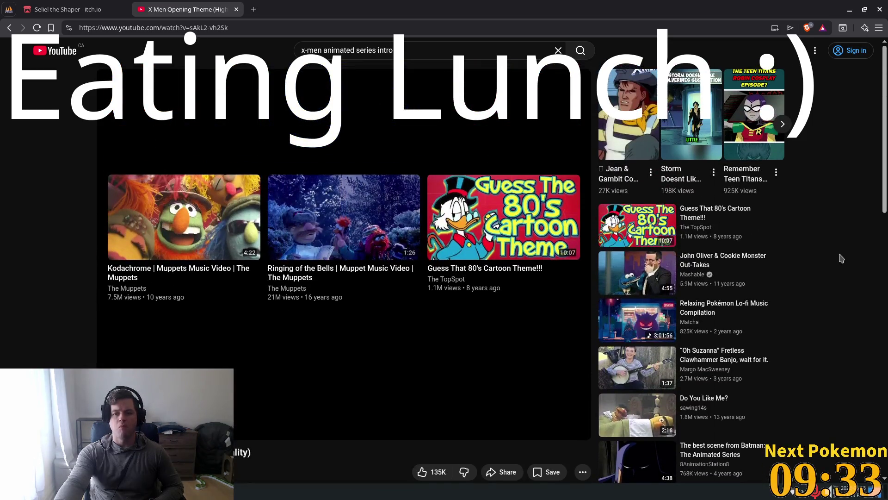
mouse_move(781, 228)
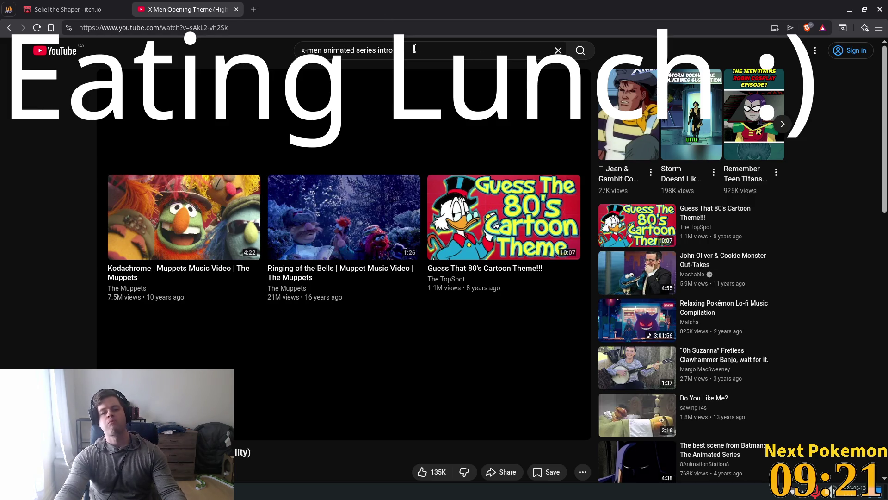
Step: Search YouTube for 'ted i think we're alone now' and open the TED dance clip in a new tab
click(466, 51)
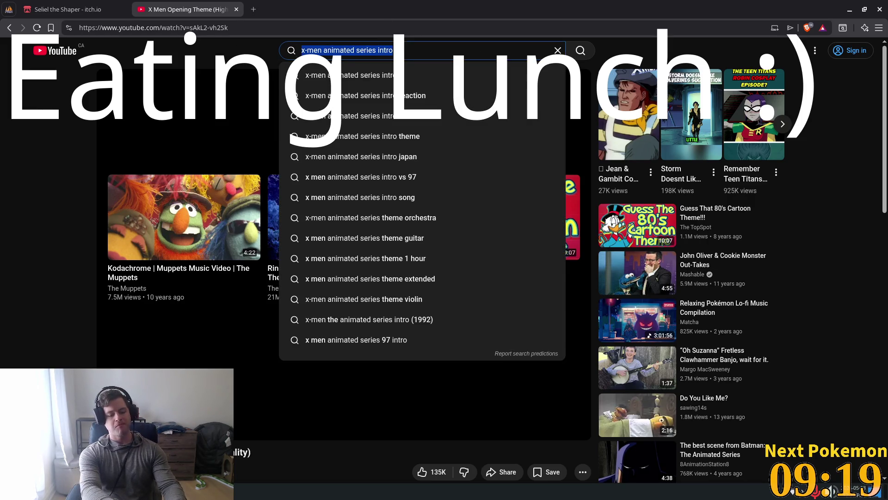
text(ted)
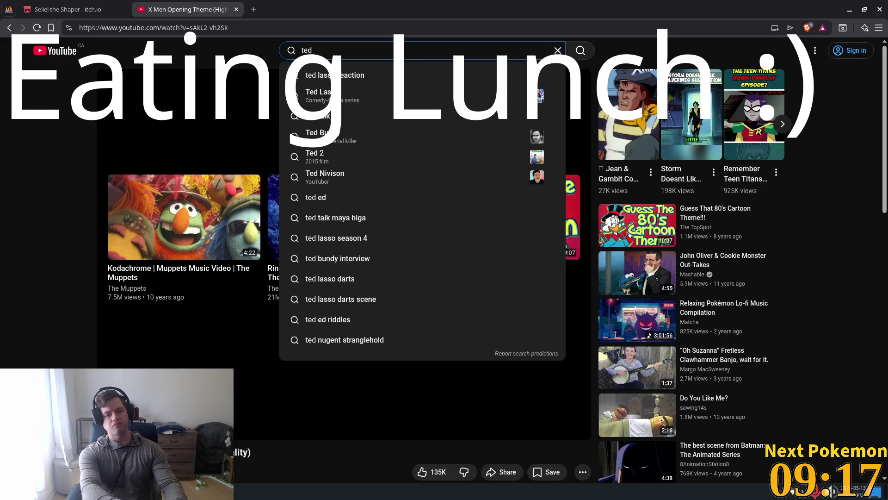
text( i think we're alone now)
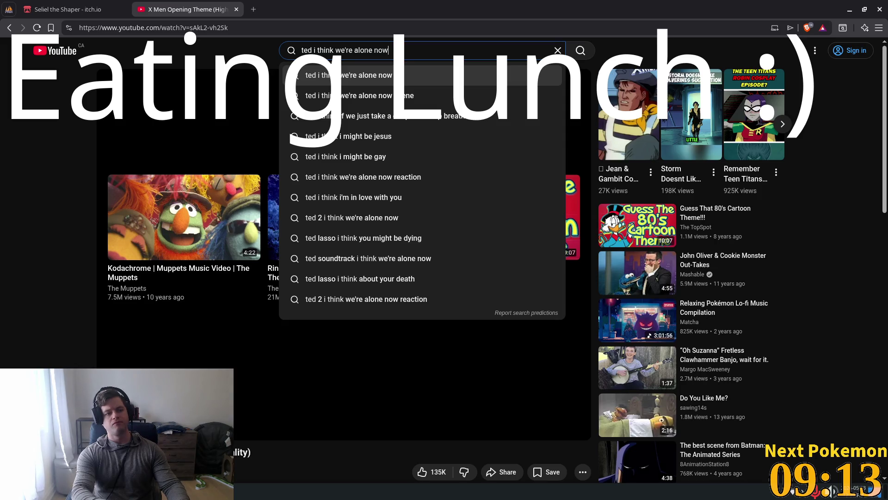
key(Return)
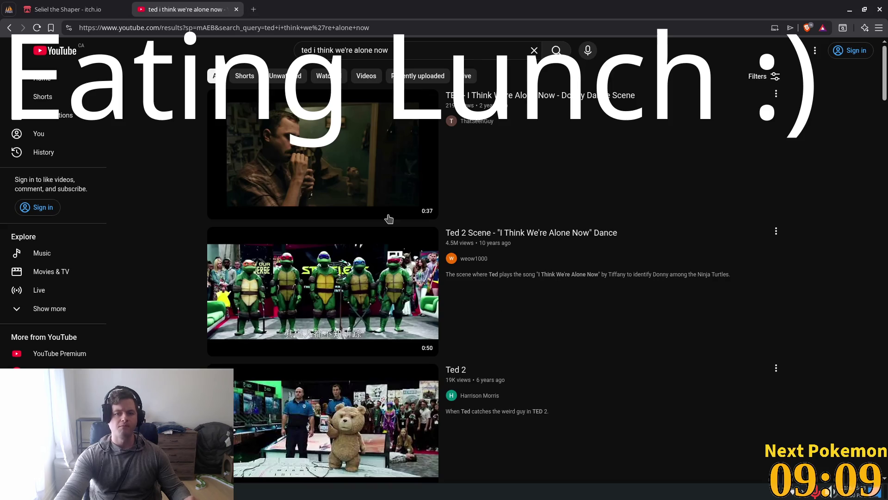
middle_click(425, 211)
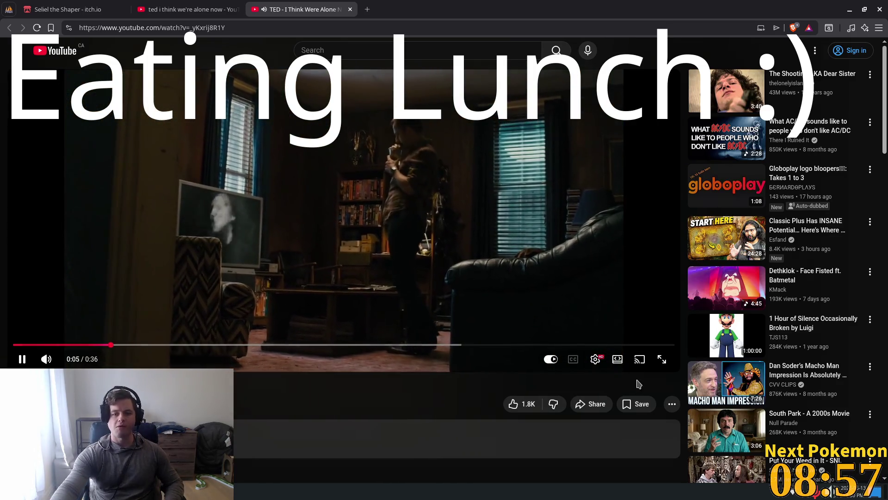
click(662, 359)
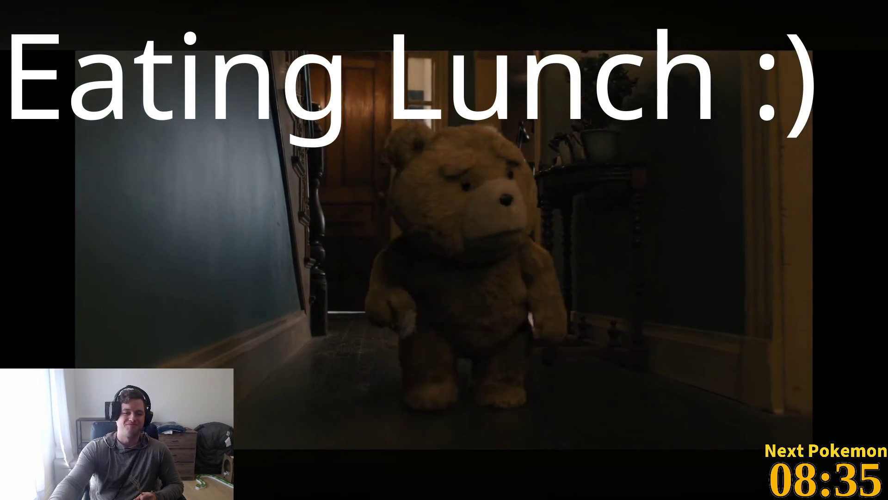
Step: After the TED clip finishes at 0:36, return to the search results and close its tab
mouse_move(765, 476)
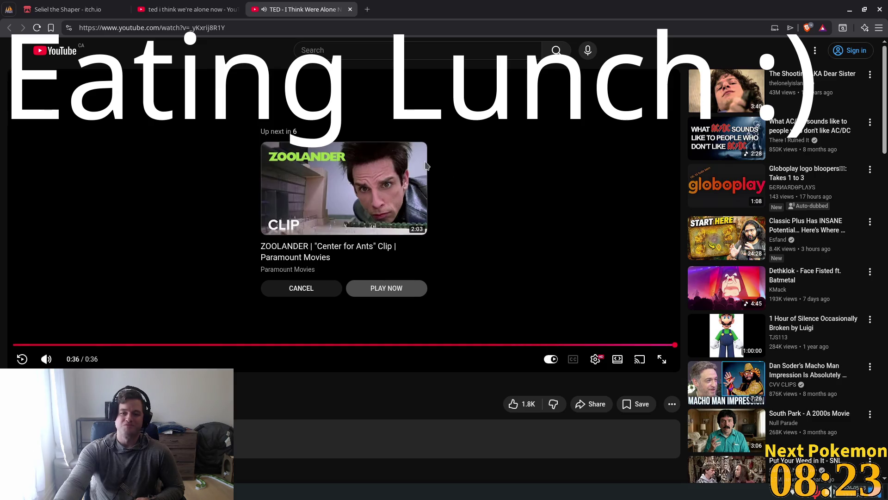
click(185, 9)
click(350, 10)
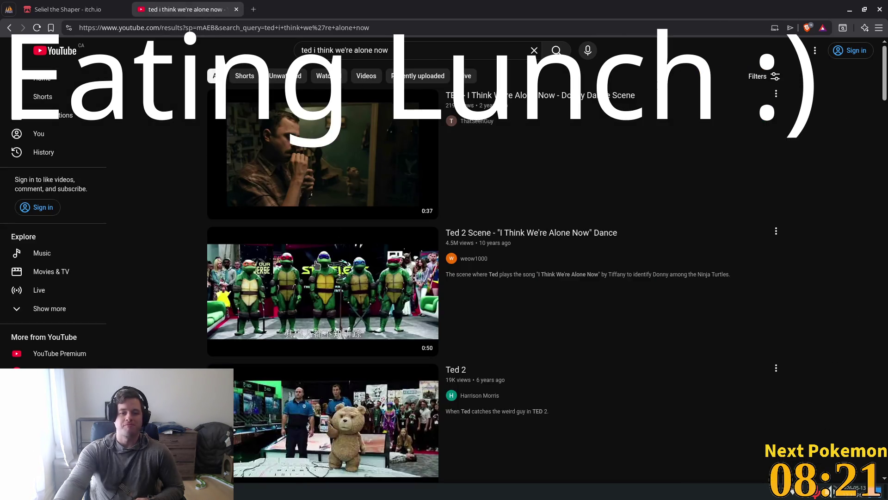
middle_click(278, 291)
click(283, 4)
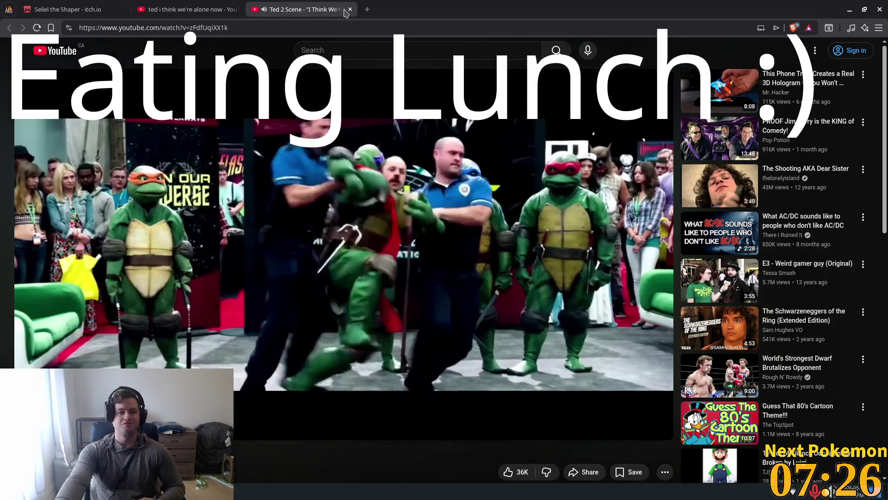
click(346, 10)
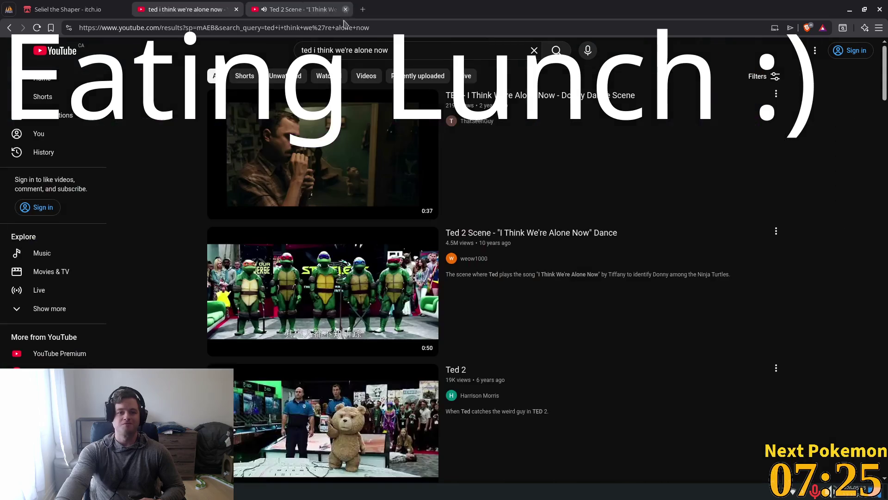
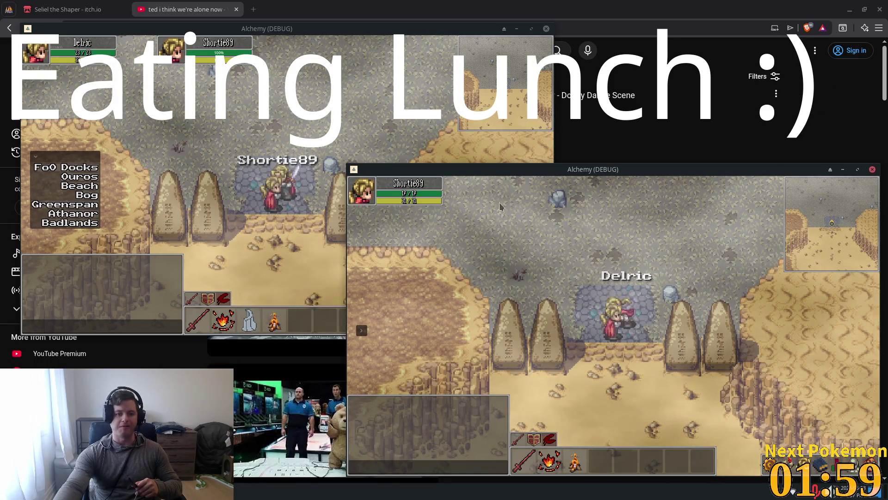
Step: Walk Shortie89 to a new map spot, then close the YouTube video tab
click(654, 273)
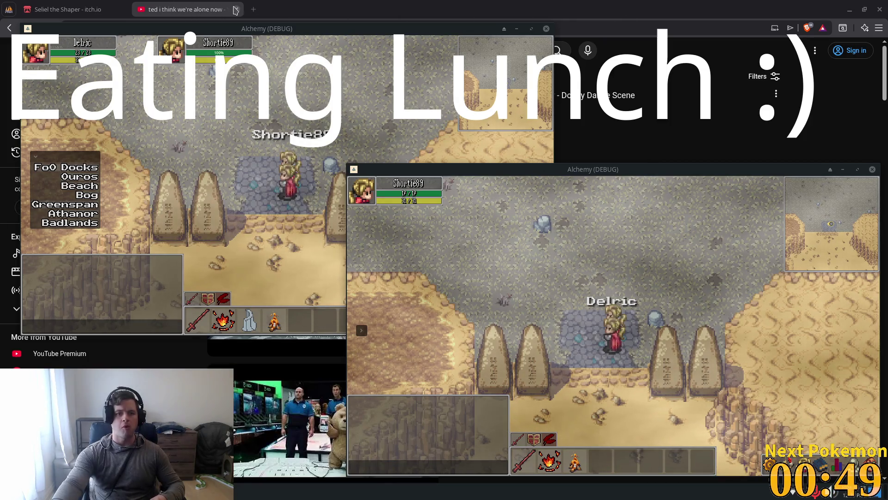
middle_click(206, 15)
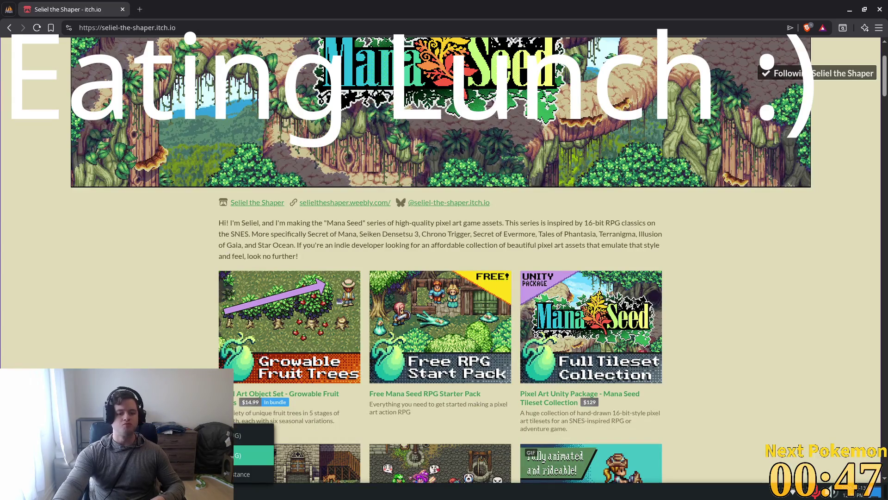
Step: Bring both Alchemy (DEBUG) game windows to the front, then return to the Godot editor
key(alt+Tab)
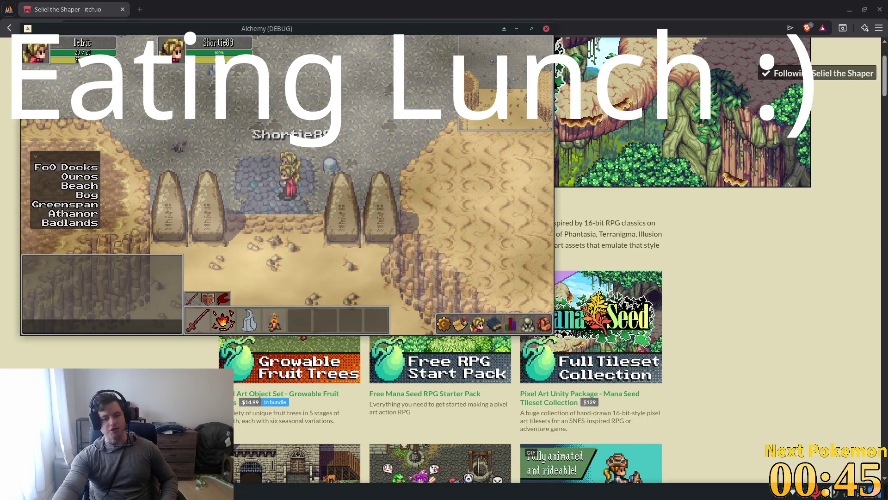
click(222, 492)
click(253, 455)
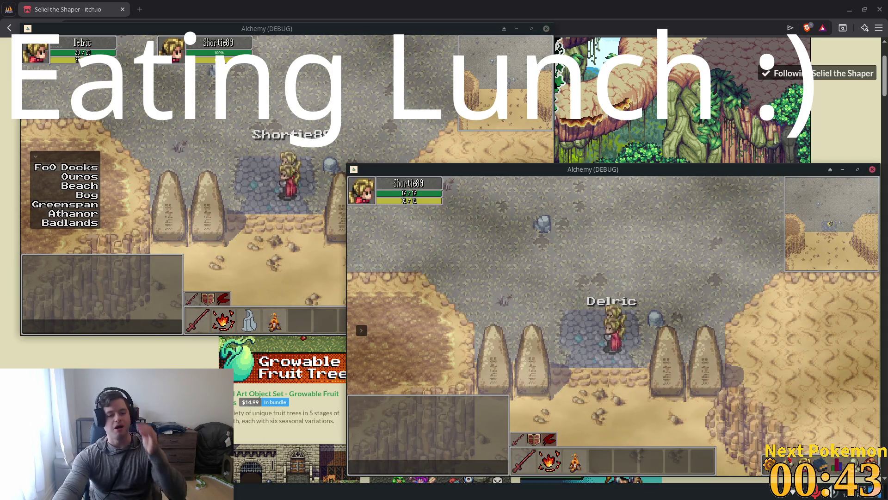
key(alt+Tab)
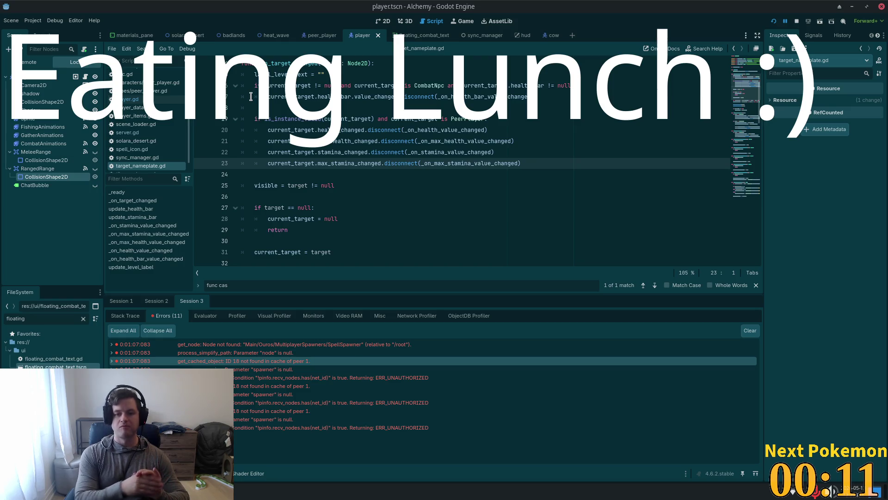
Step: Show the peer_player scene in 2D and inspect the SpellEffects and Sprite animation frames
click(379, 22)
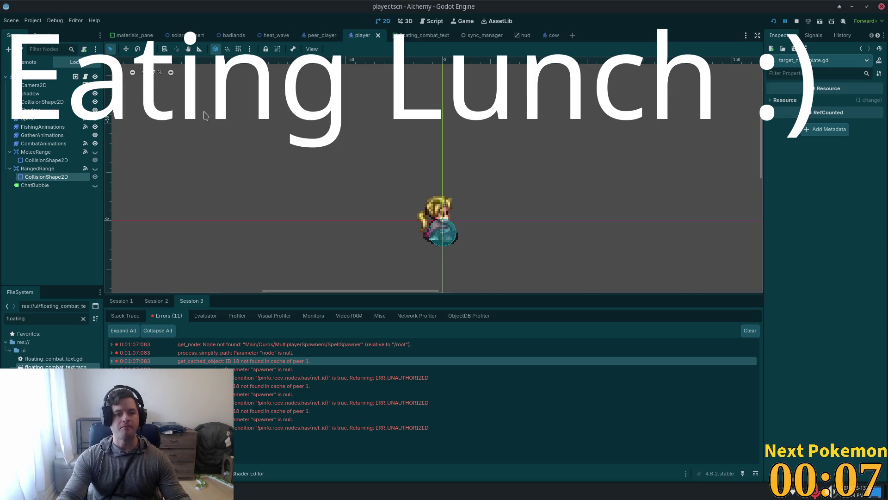
click(317, 36)
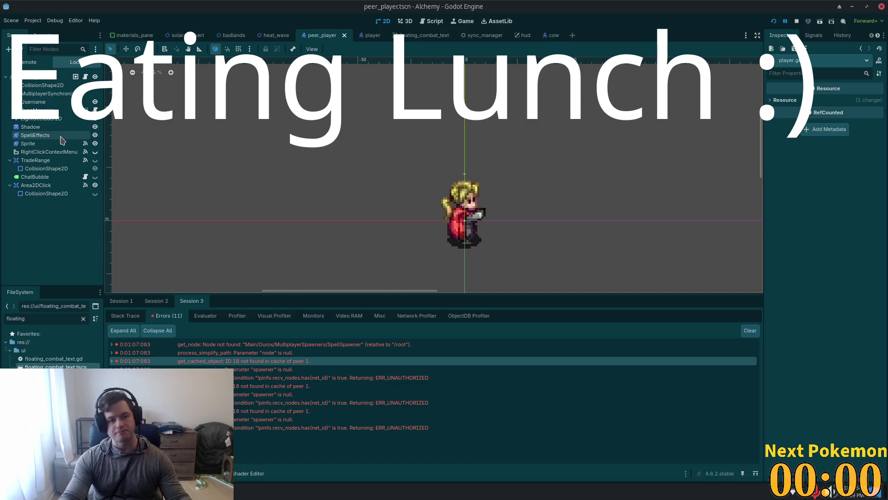
click(60, 136)
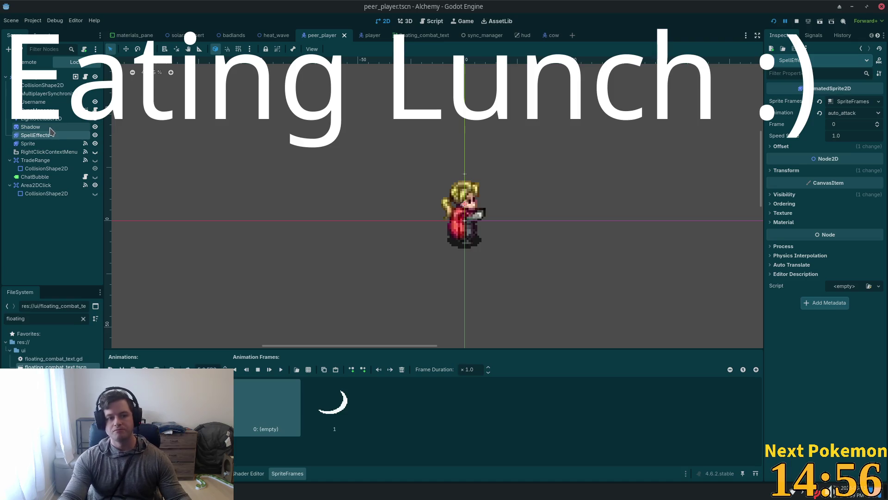
click(52, 144)
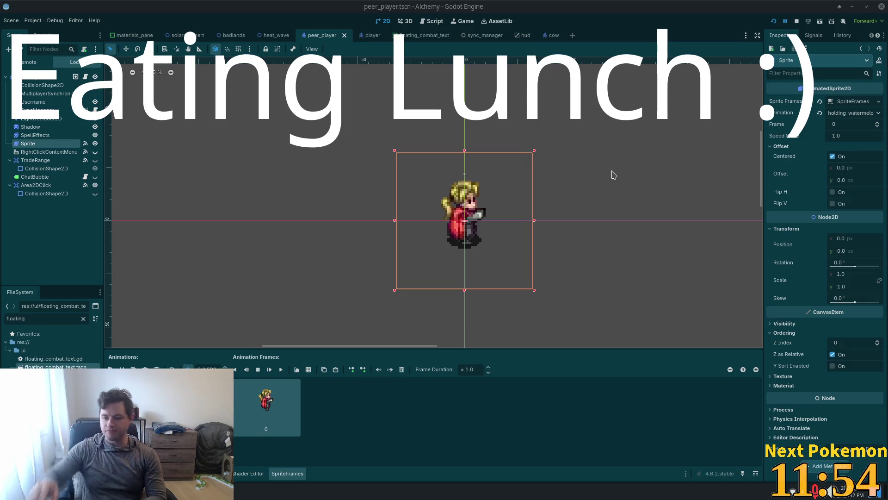
Step: Bring the first Alchemy debug game window back in front of Godot
click(245, 436)
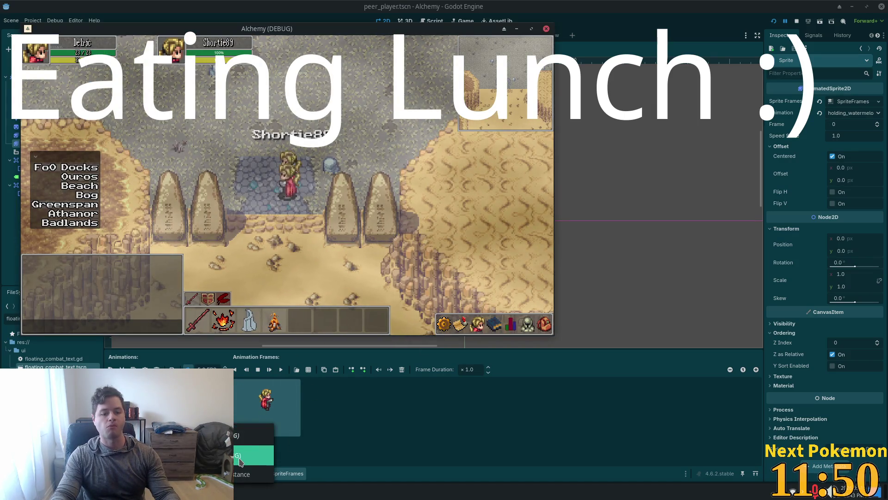
Step: Raise the second game window, walk Delric beside Shortie89, and swing the sword repeatedly
click(238, 455)
key(w)
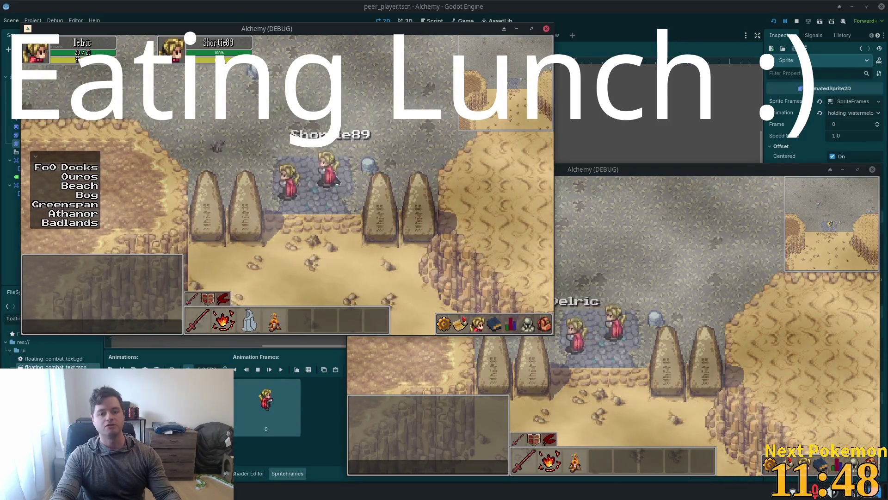
click(333, 214)
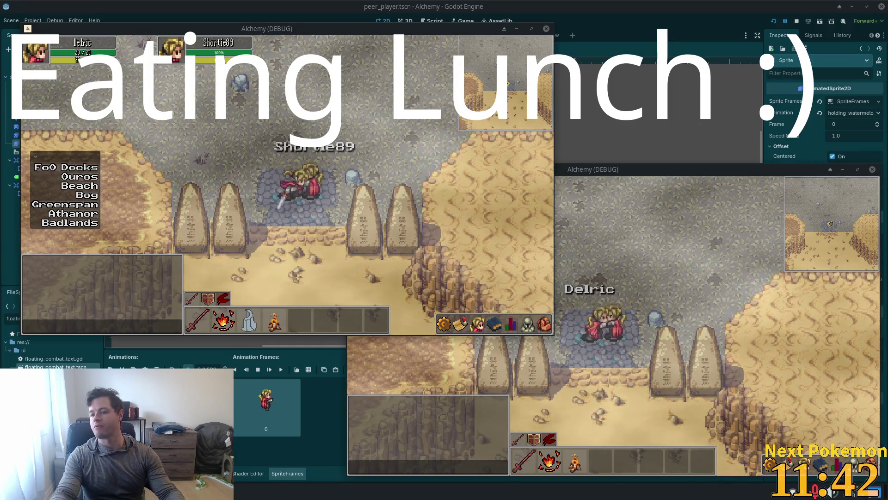
key(space)
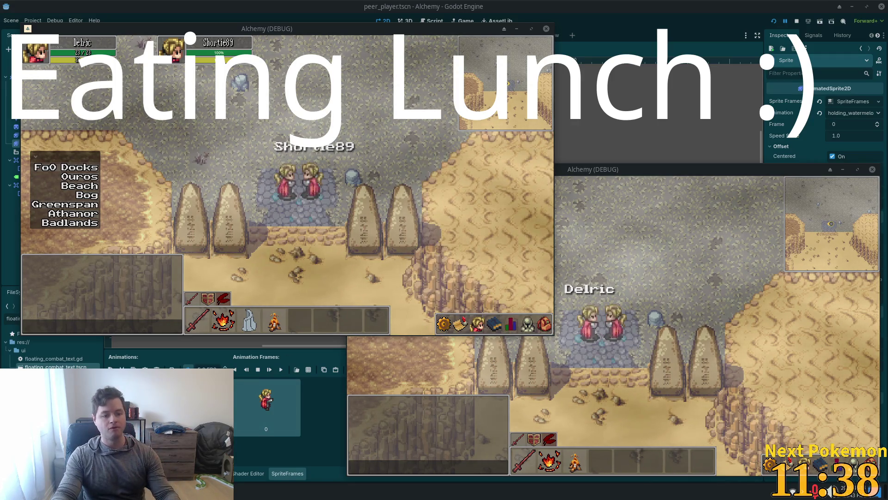
key(space)
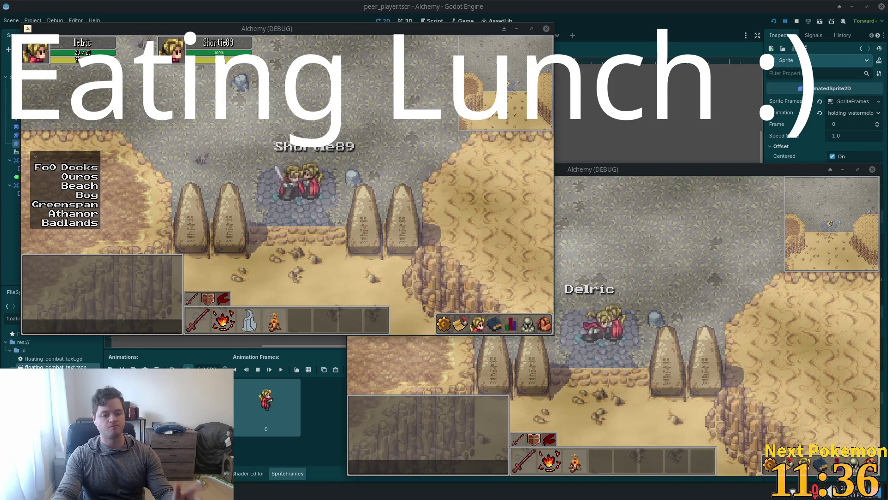